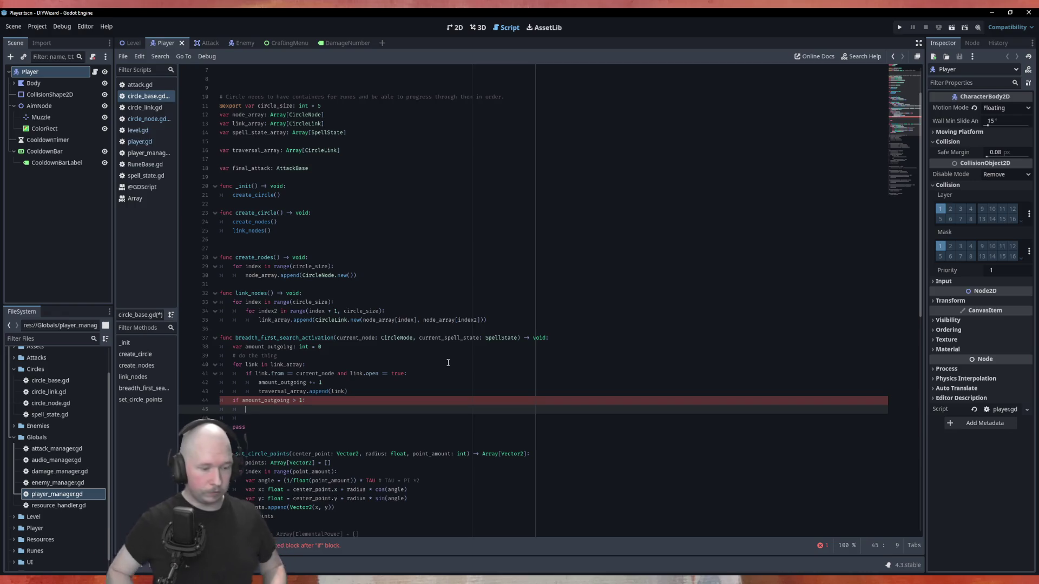
Step: Add current_spell_state.split(amount_outgoing) under the 'if amount_outgoing > 1:' check on line 45
type("cur")
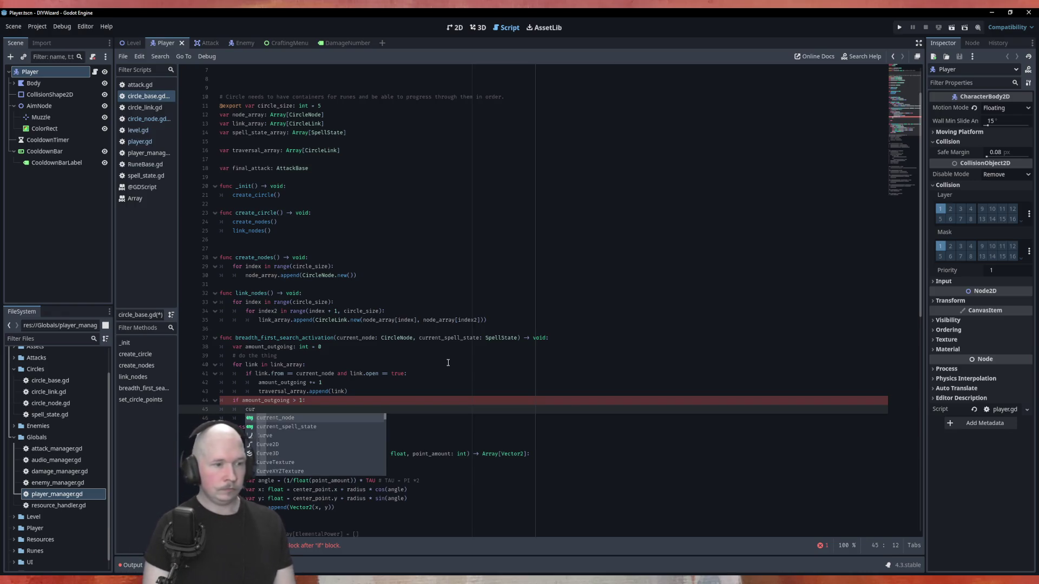
key("Down")
key("Return")
type(".")
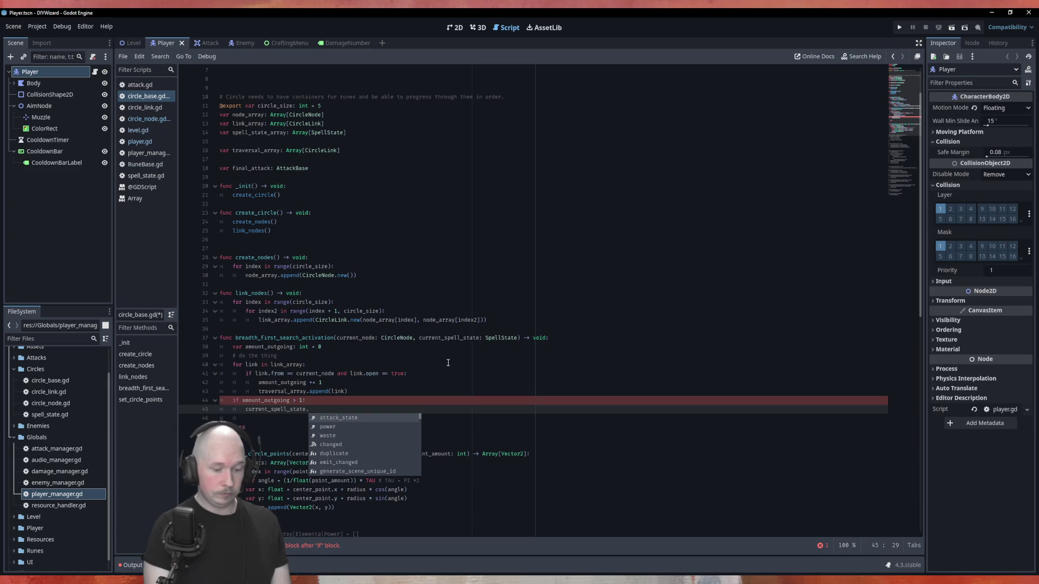
type("split")
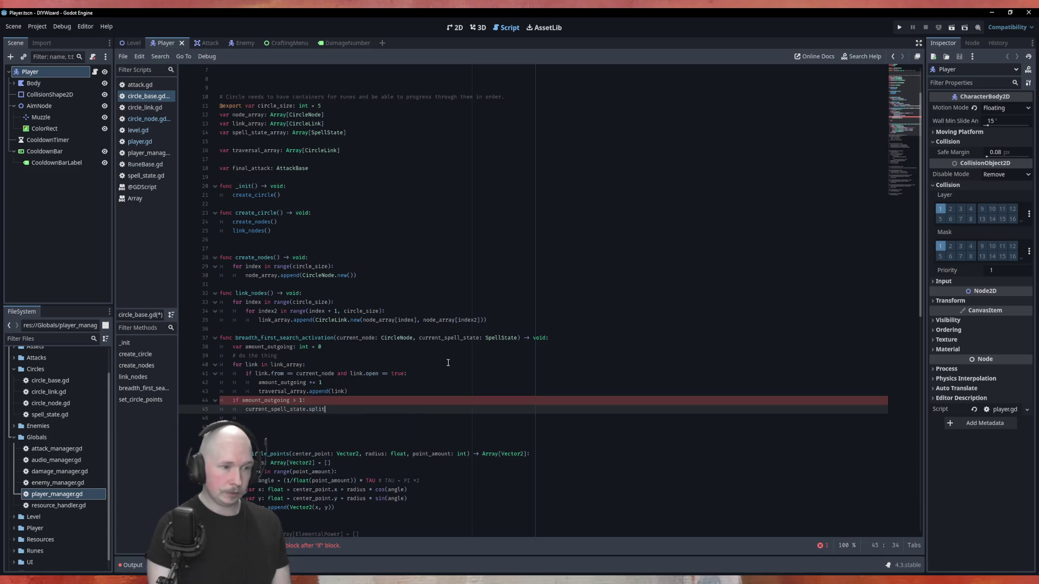
type("(")
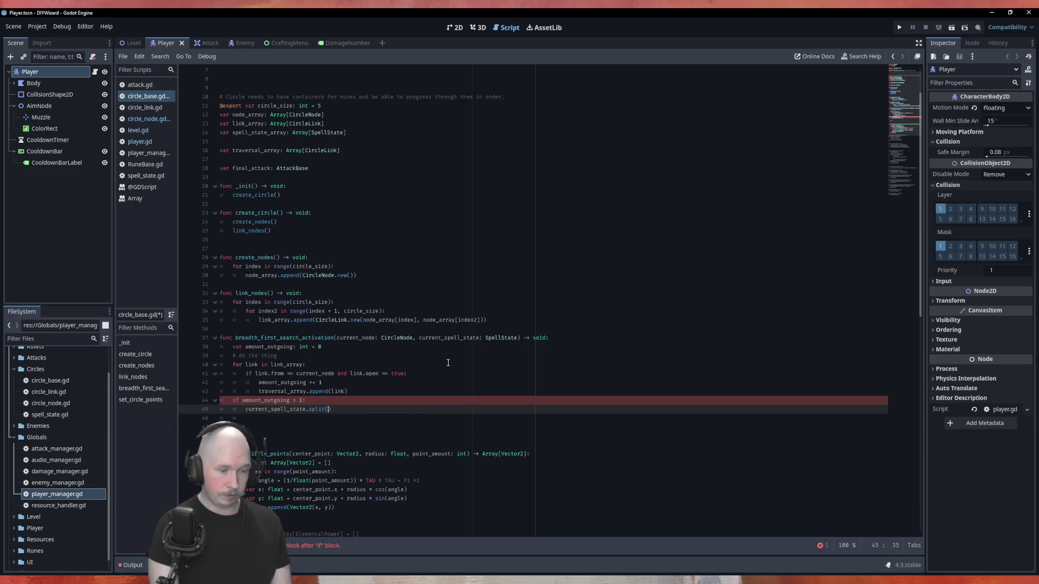
type("amoun")
key("Return")
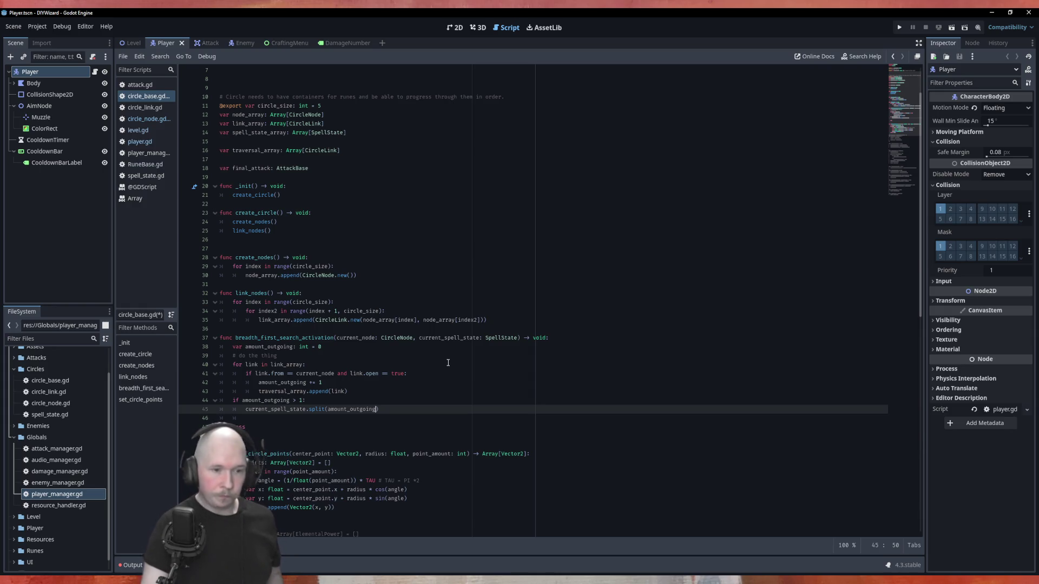
key("alt+Tab")
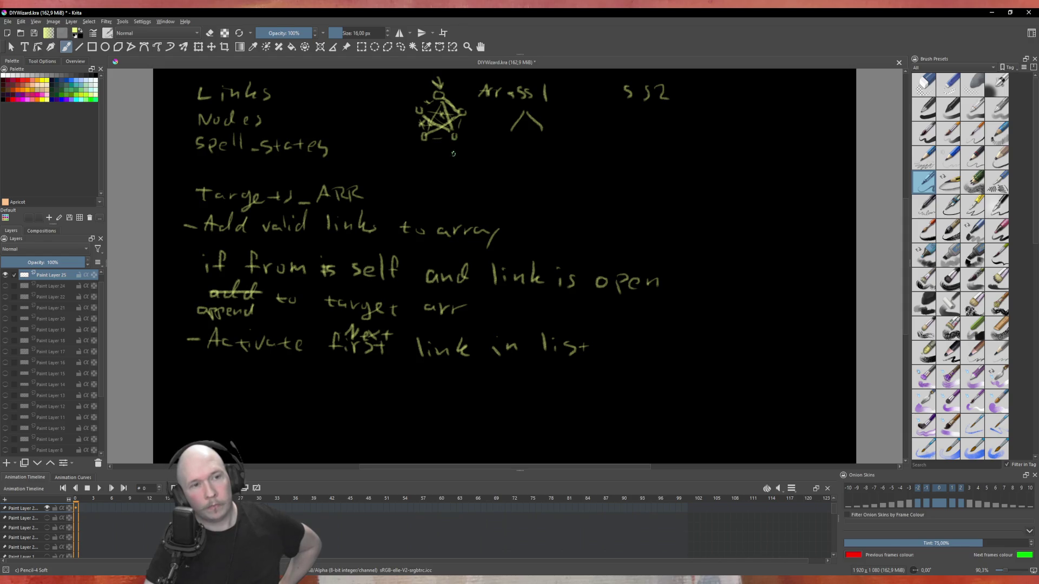
Step: Draw an x under the pentagram sketch and a small circle with two branching lines at right
left_click_drag(452, 146, 437, 157)
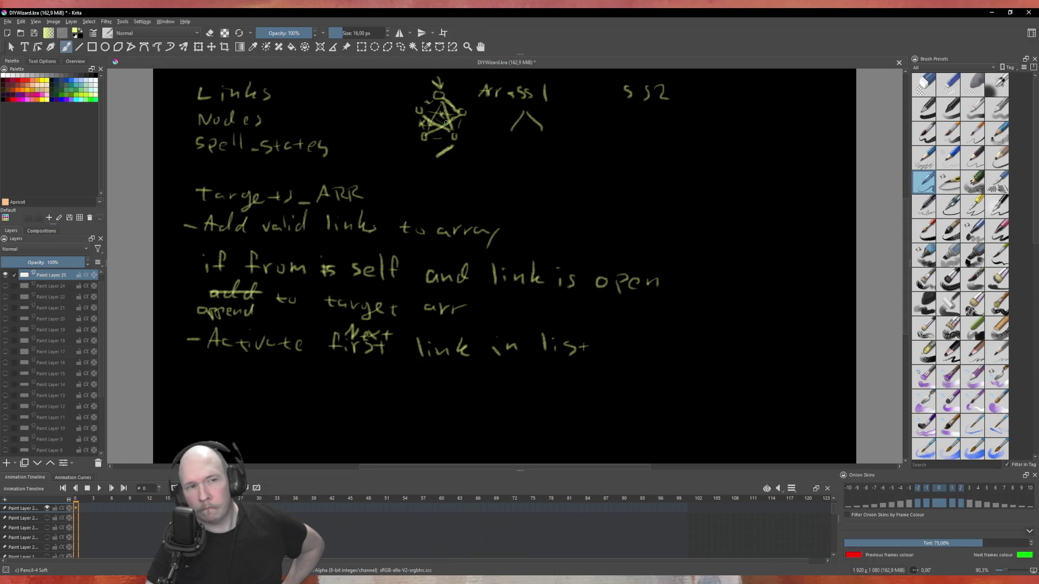
left_click_drag(440, 146, 449, 154)
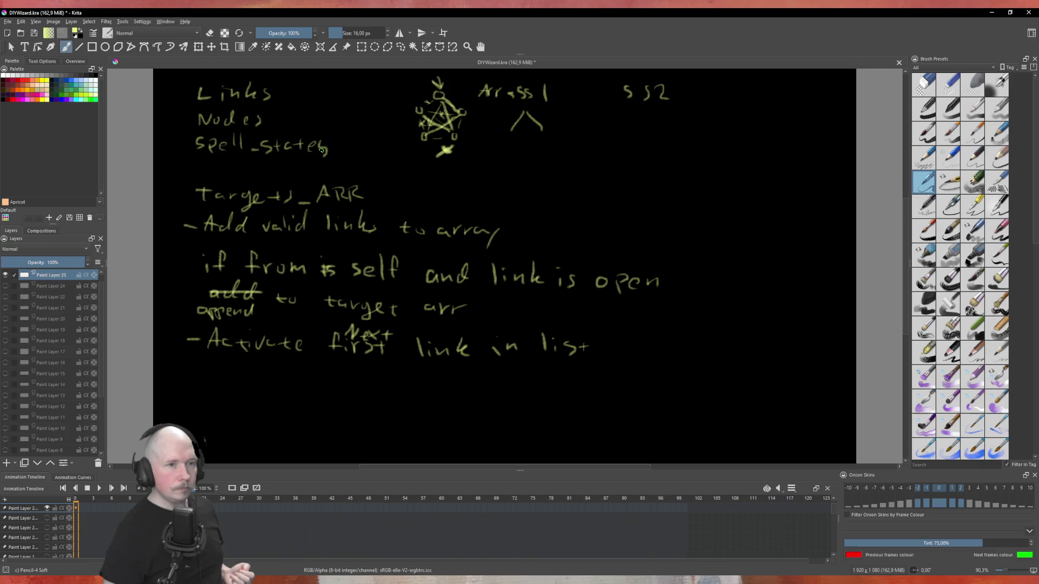
left_click_drag(674, 161, 678, 164)
left_click_drag(680, 202, 658, 227)
left_click_drag(684, 198, 732, 227)
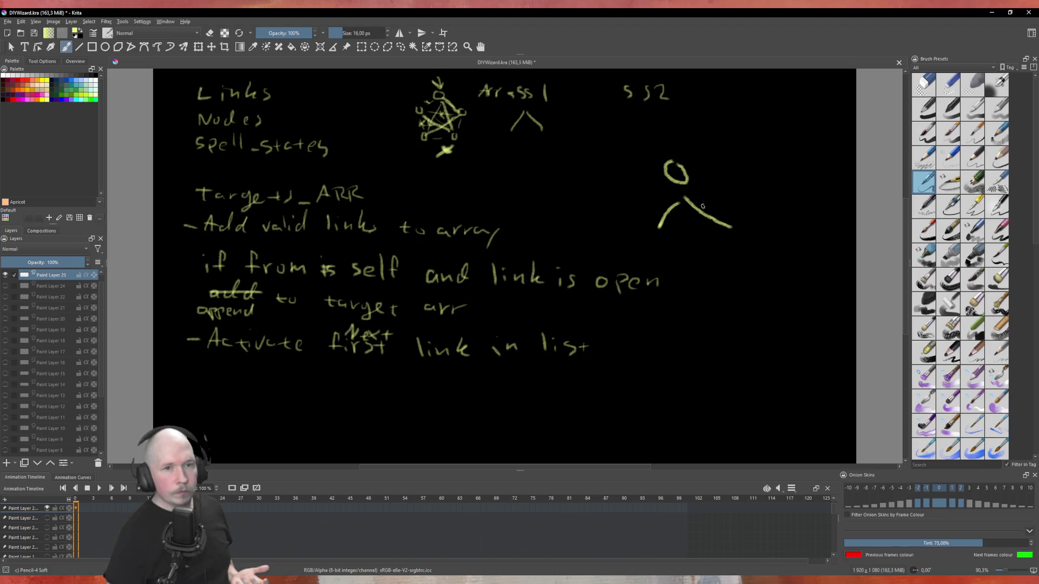
Step: Scribble on the left branch, draw two lines above the circle, and cross the upper-left one
left_click_drag(668, 209, 666, 218)
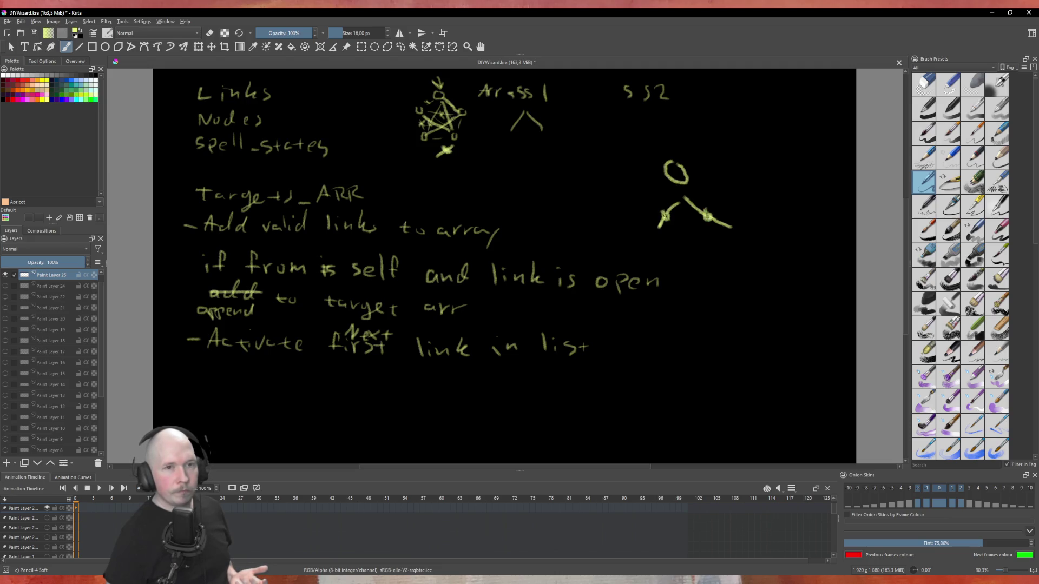
mouse_move(739, 115)
left_mouse_down()
mouse_move(692, 138)
mouse_move(775, 136)
mouse_move(789, 155)
left_mouse_up()
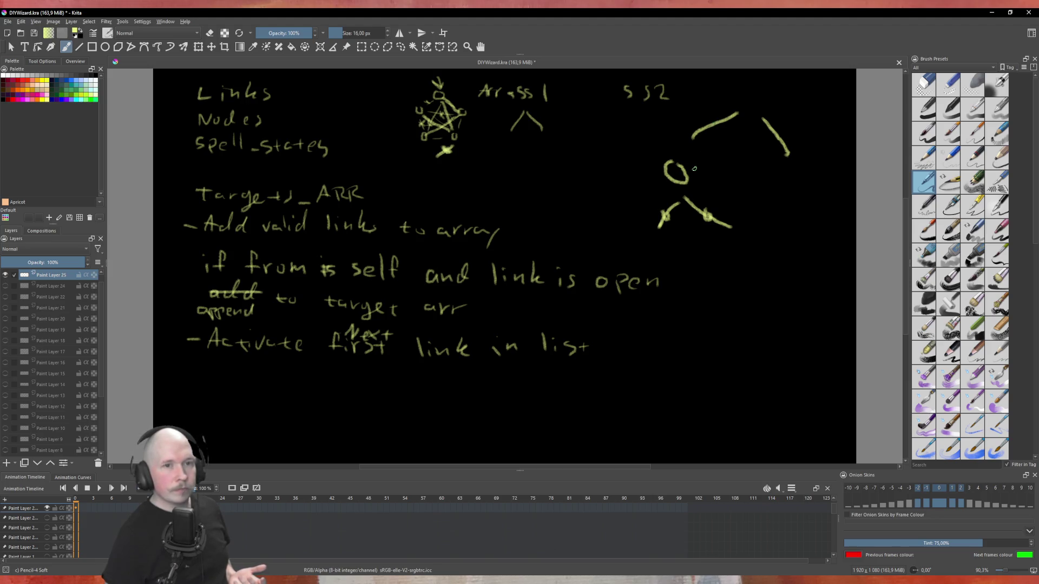
left_click_drag(711, 119, 719, 127)
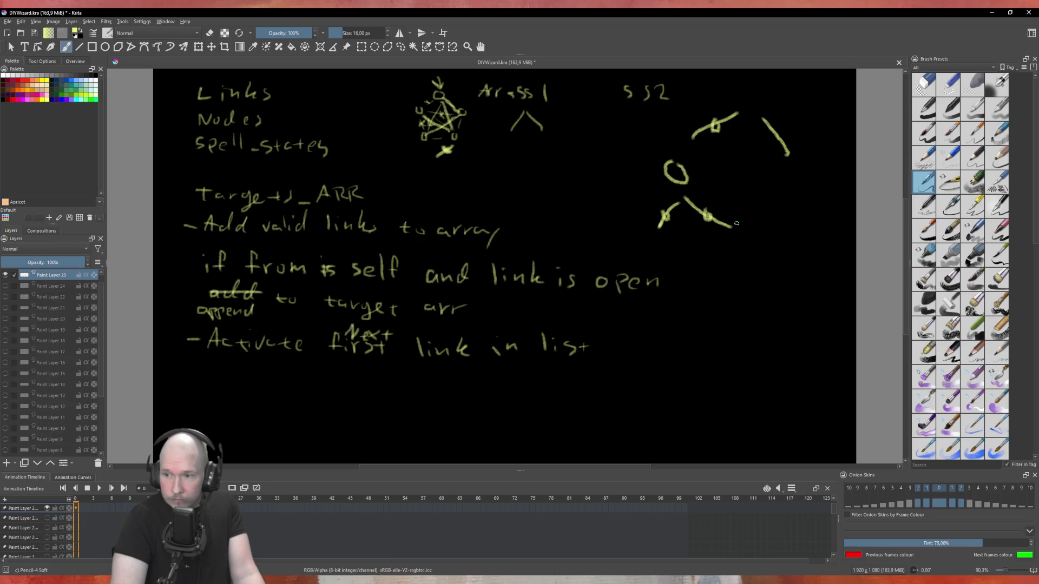
Step: Draw a short horizontal line left of the circle and mark a small circle on it
left_click_drag(653, 174, 618, 177)
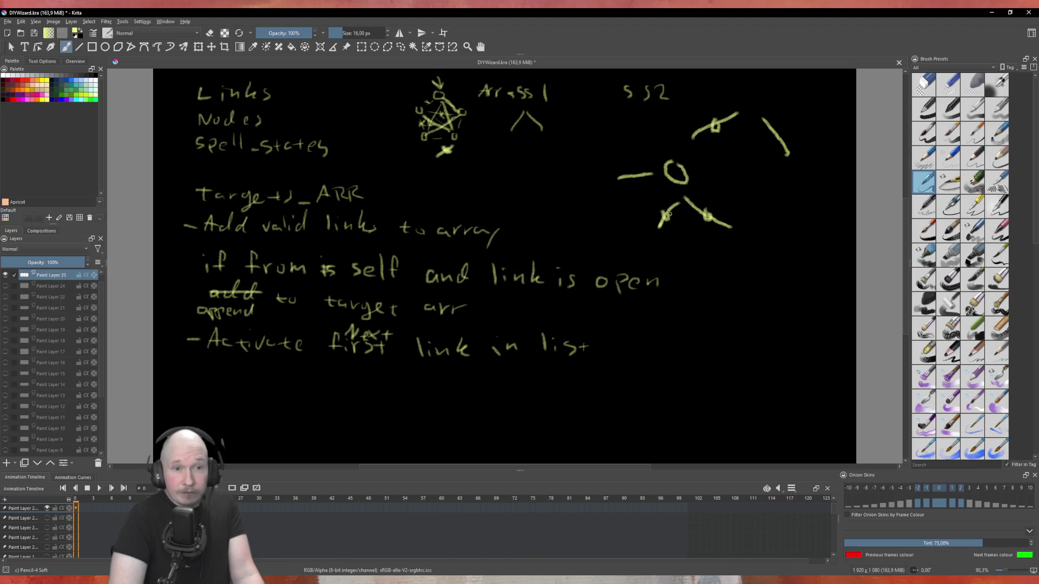
mouse_move(637, 173)
left_mouse_down()
mouse_move(634, 181)
mouse_move(641, 176)
left_mouse_up()
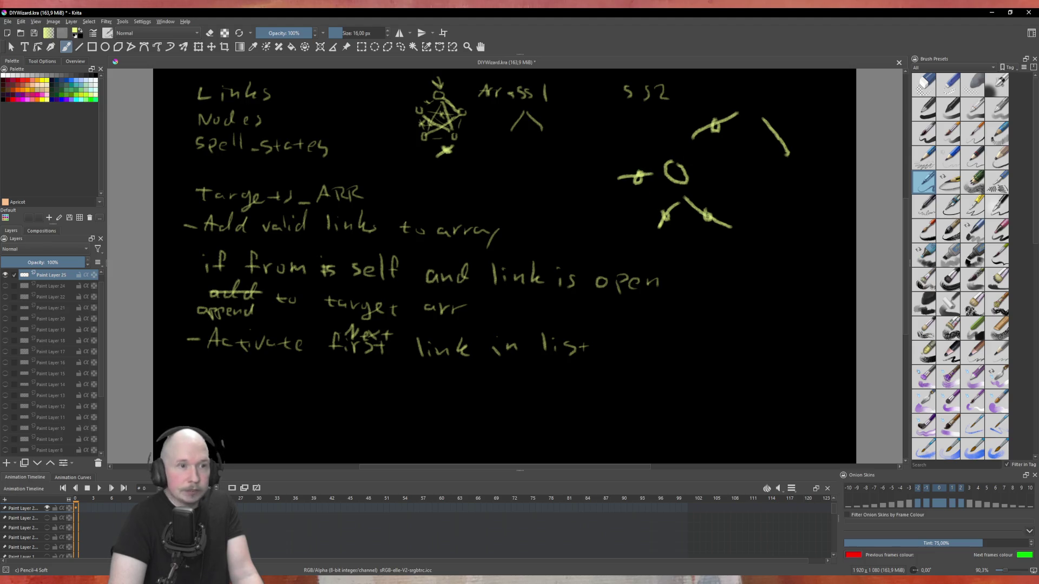
Step: Back in circle_base.gd, remove the empty loop line and the amount_outgoing declaration
key("alt+Tab")
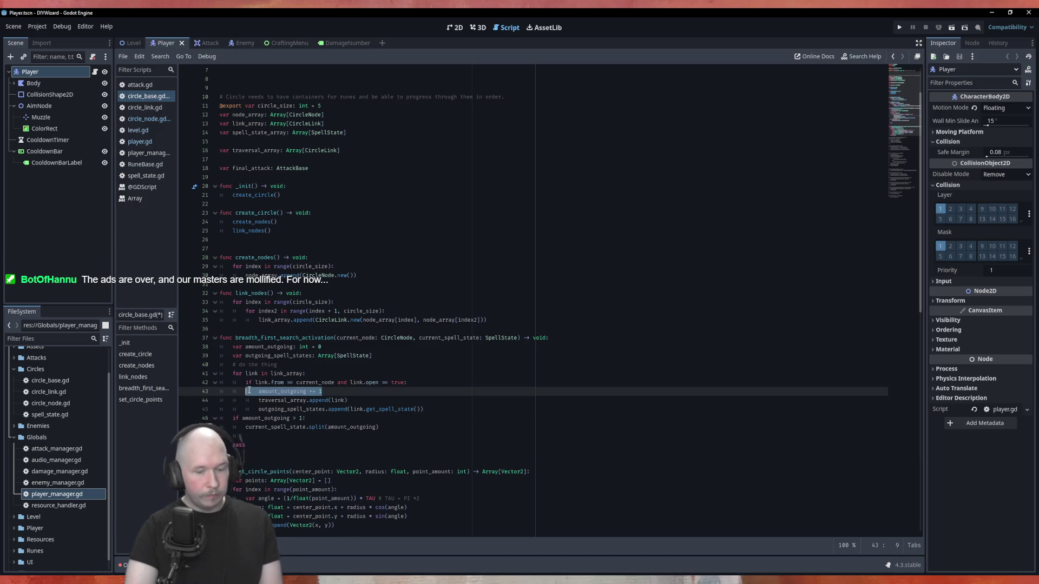
key("BackSpace")
key("BackSpace")
left_click_drag(323, 347, 290, 347)
key("shift+Home")
key("shift+Home")
key("BackSpace")
key("BackSpace")
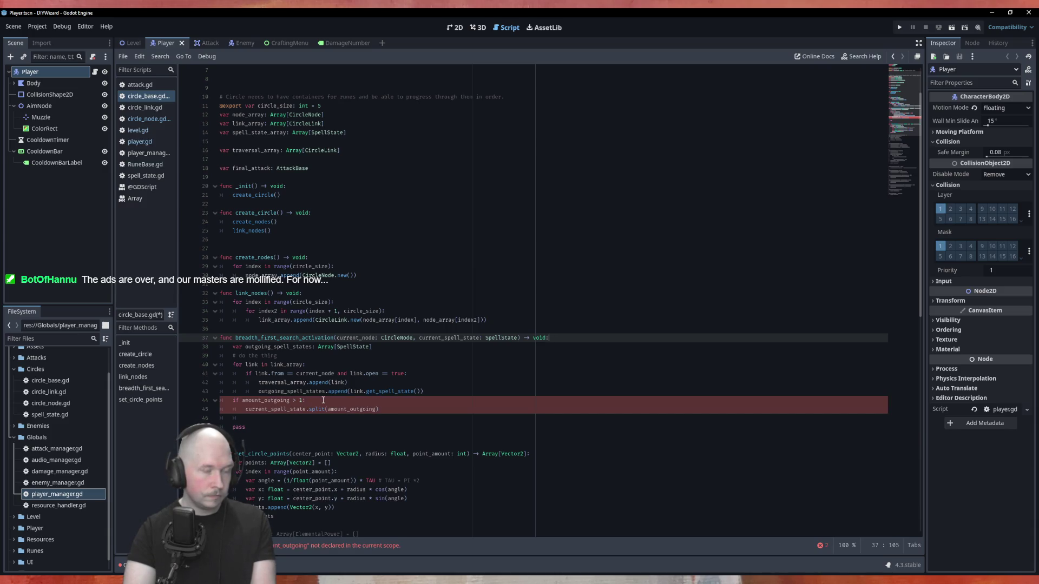
Step: Change the if condition to outgoing_spell_states.size() > 1 and select the split call's amount_outgoing argument
double_click(268, 401)
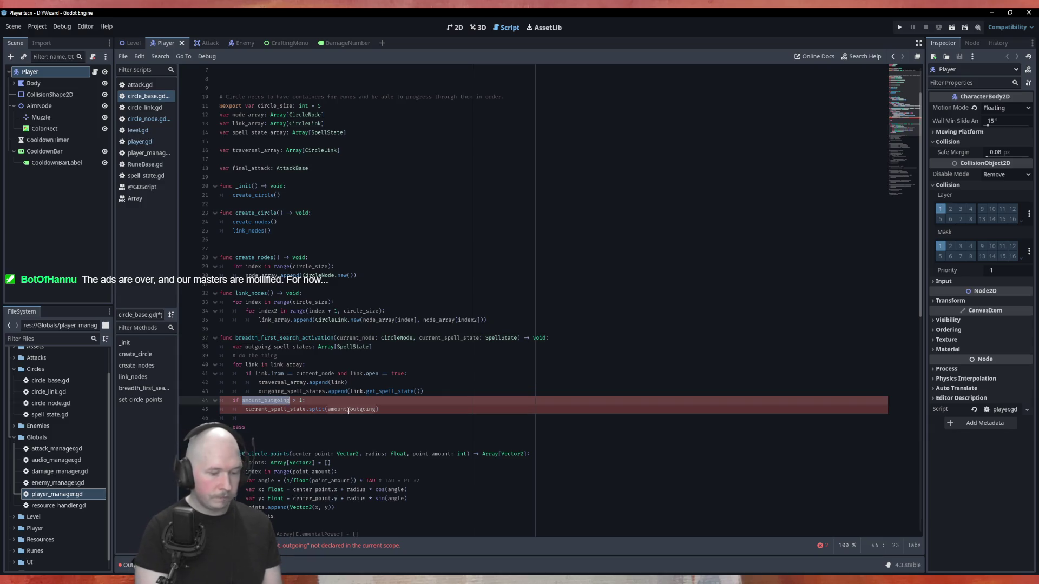
type("outgo")
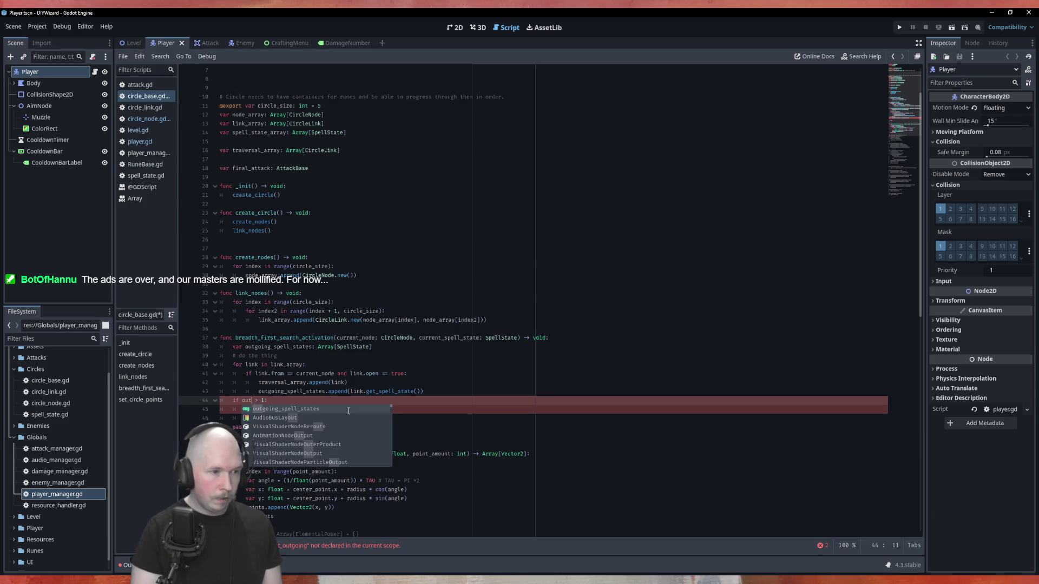
key("Return")
type(".size")
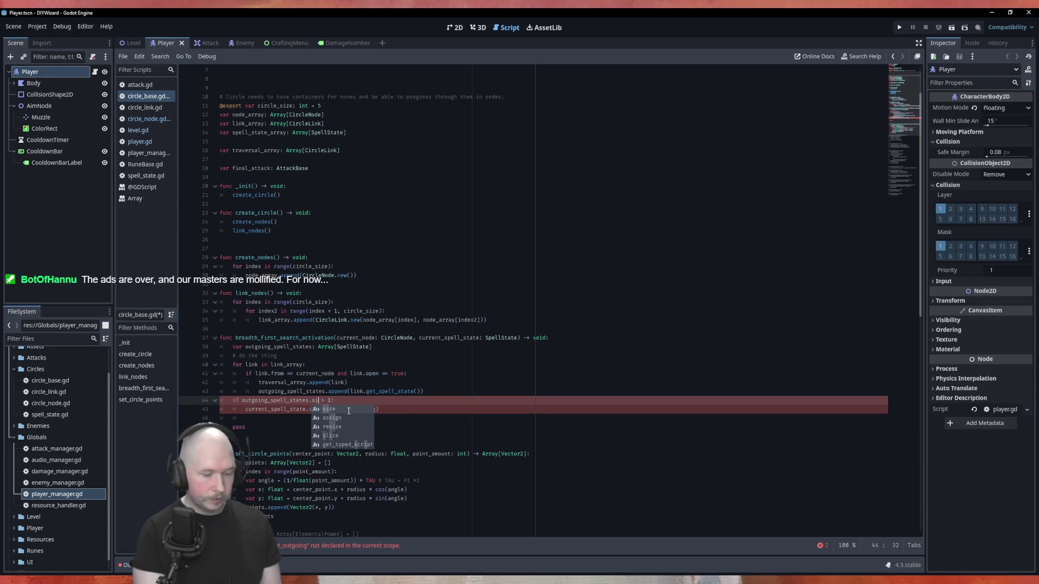
key("Return")
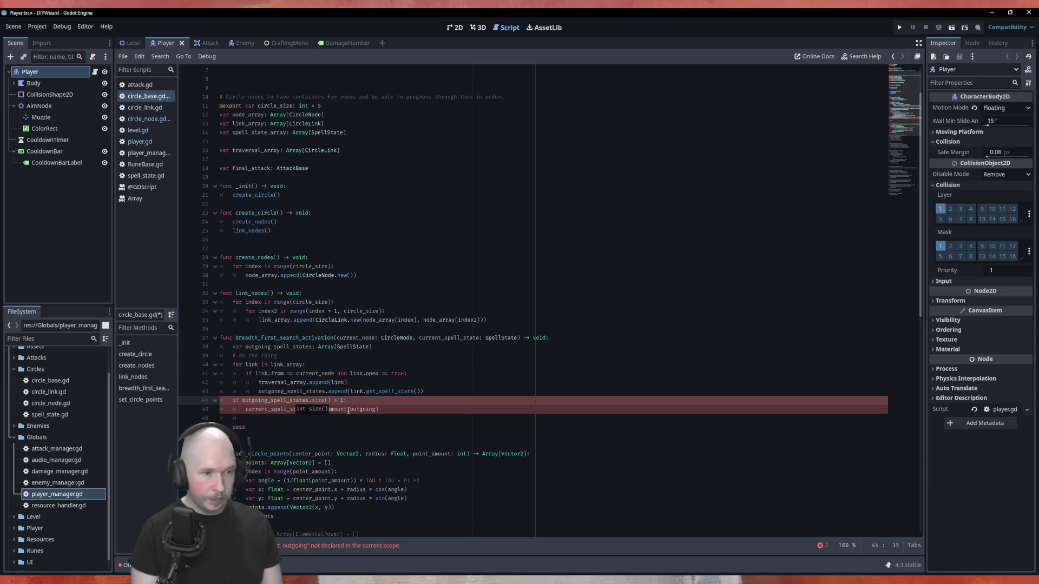
left_click(437, 395)
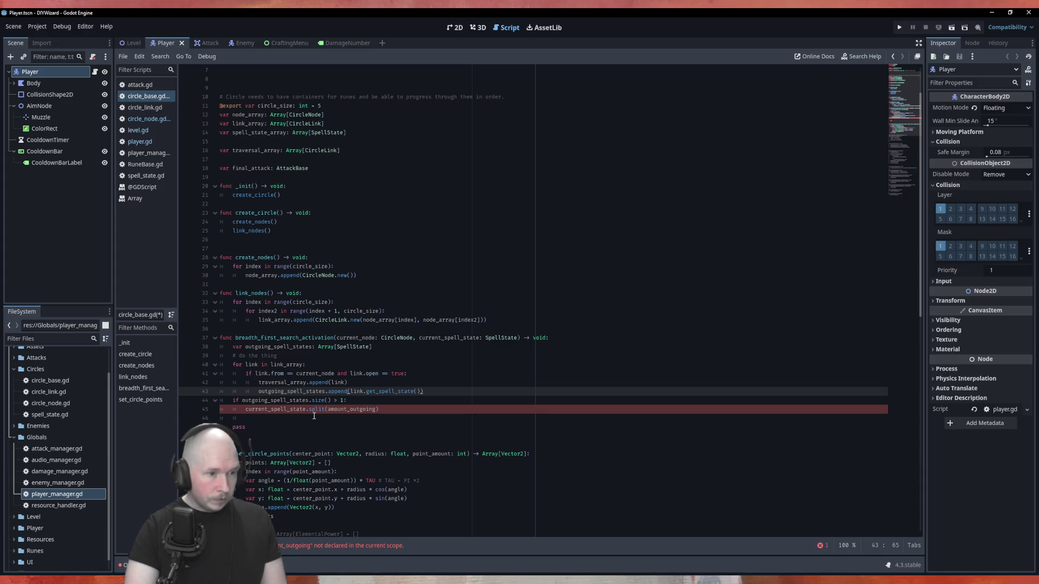
double_click(355, 409)
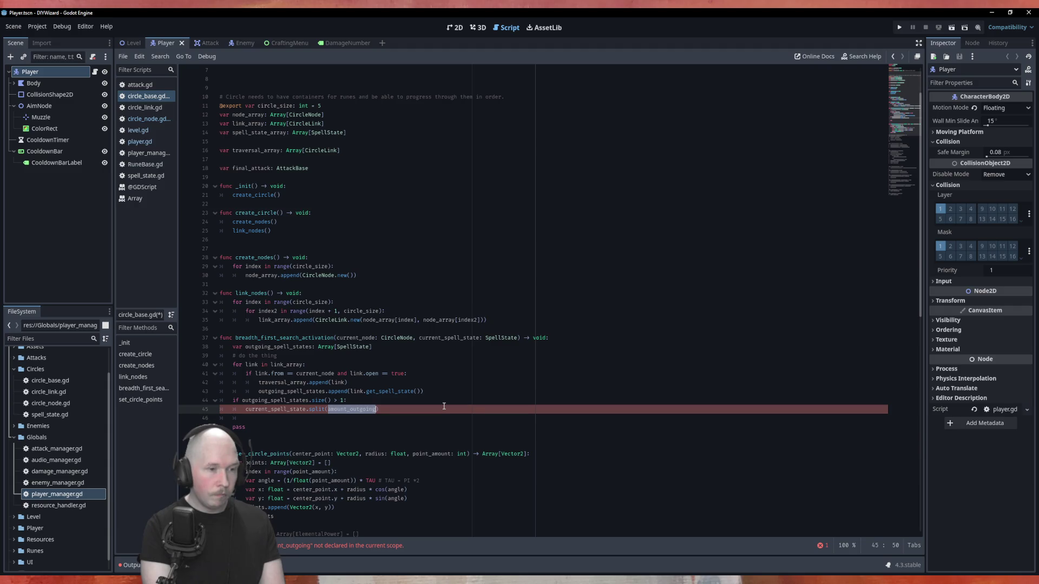
Step: Pass outgoing_spell_states to split and start renaming its receiver to incoming
type("out")
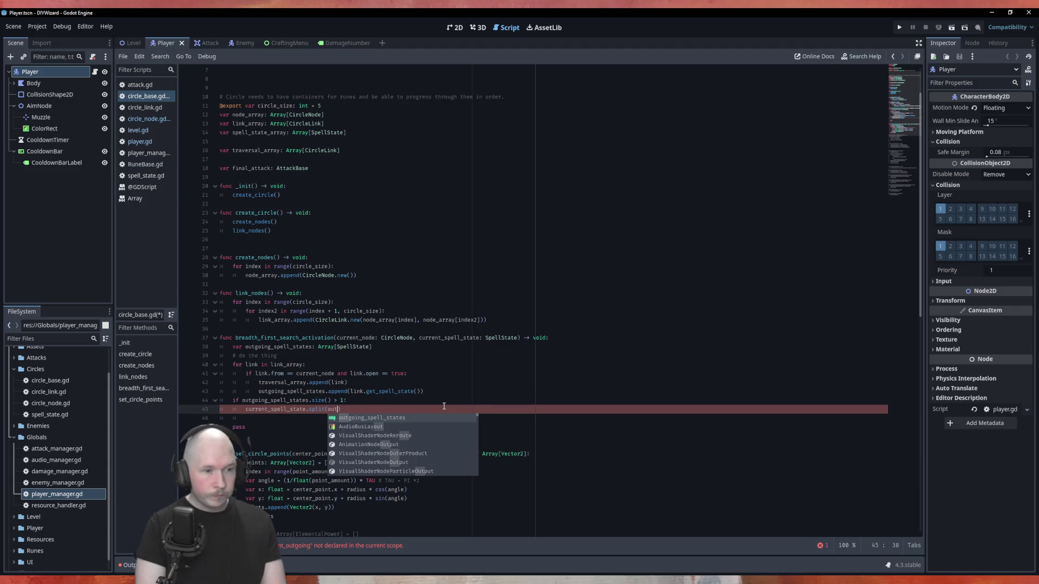
key("Return")
left_click(464, 427)
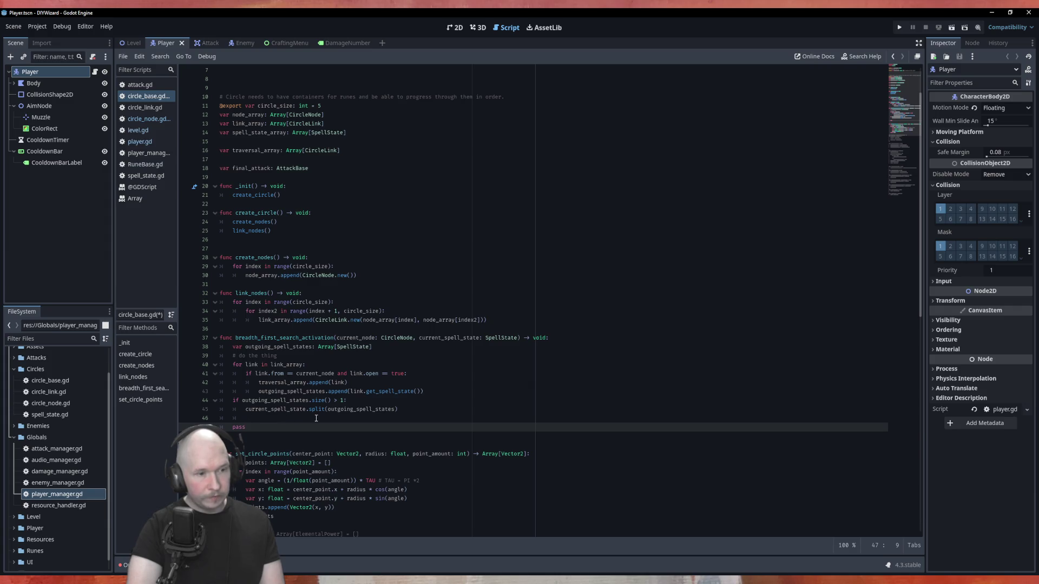
left_click(406, 409)
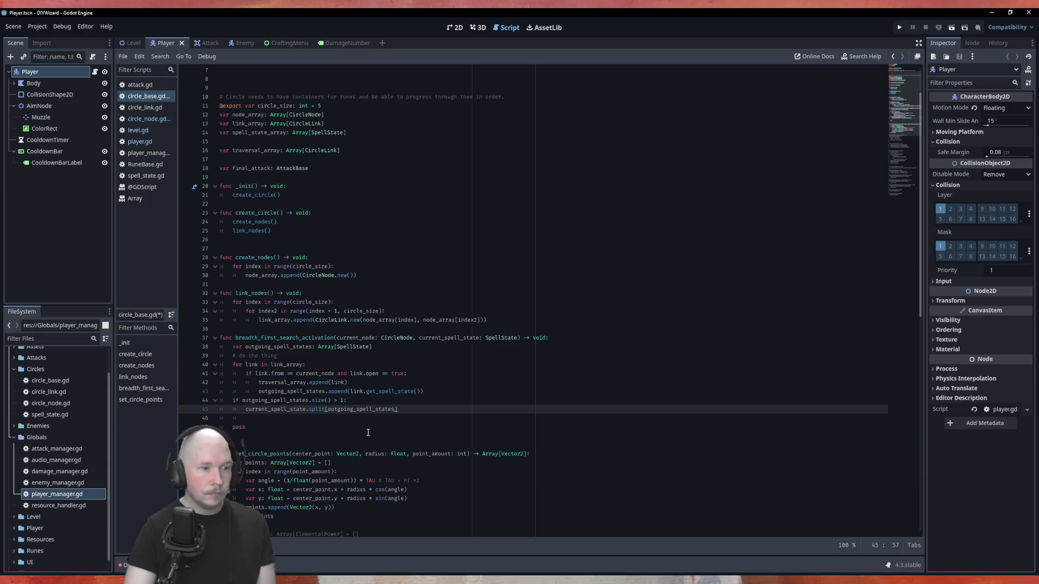
left_click_drag(267, 409, 248, 413)
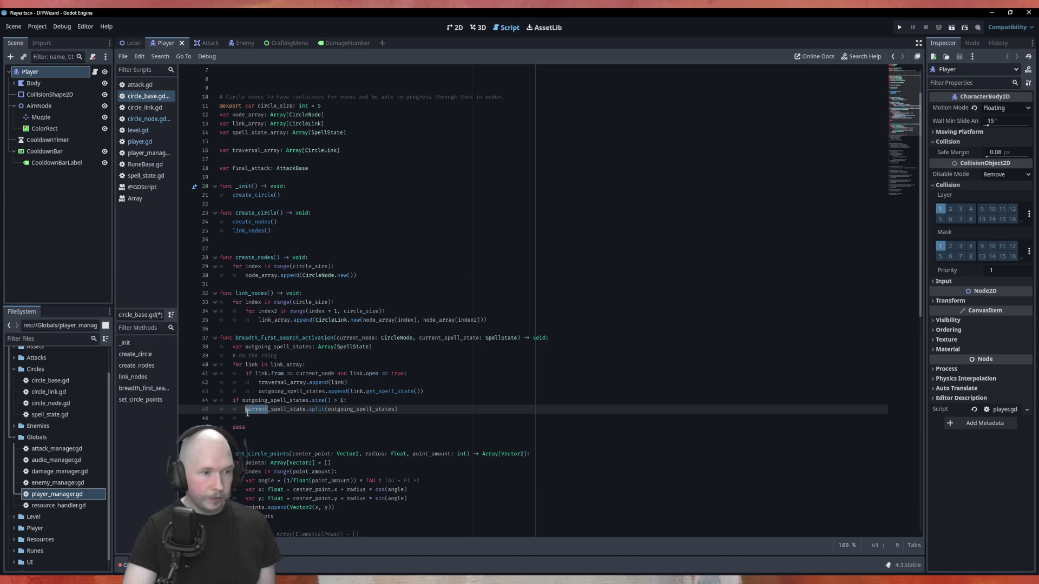
type("incomin")
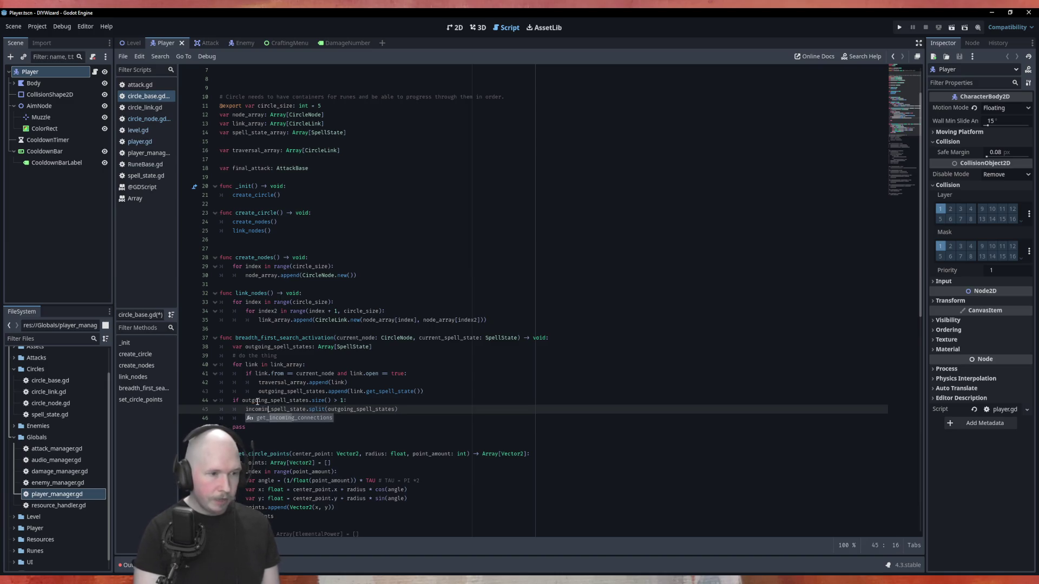
type("g")
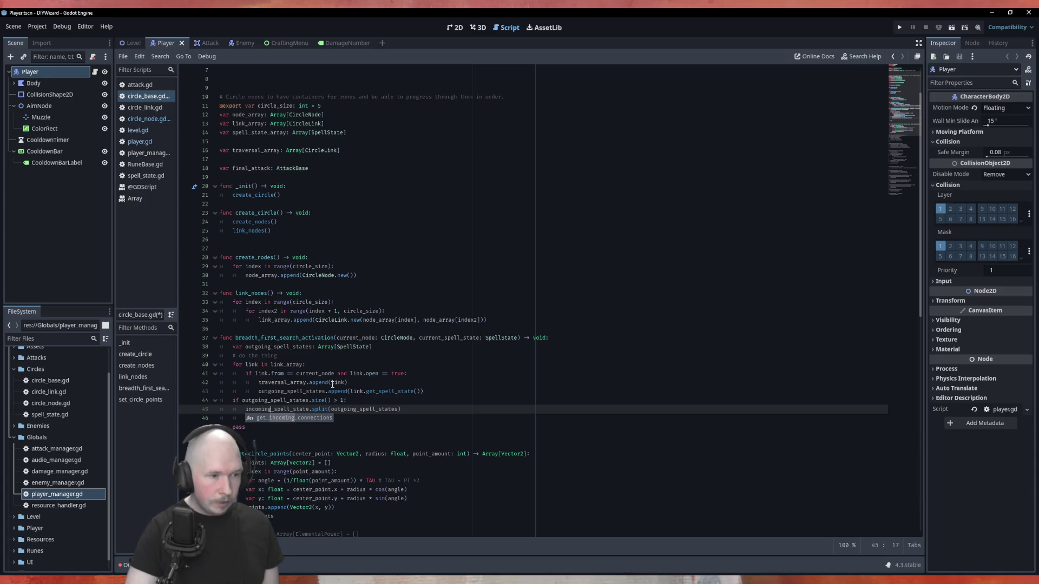
Step: Declare 'var incoming_spell_state: SpellState' below the outgoing_spell_states declaration, followed by a blank line
double_click(273, 410)
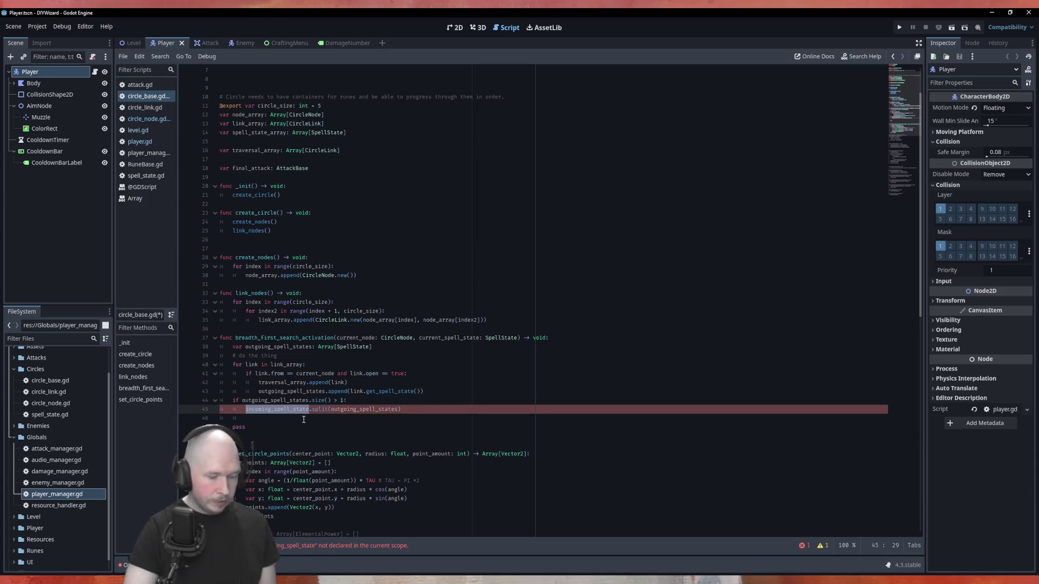
left_click(395, 347)
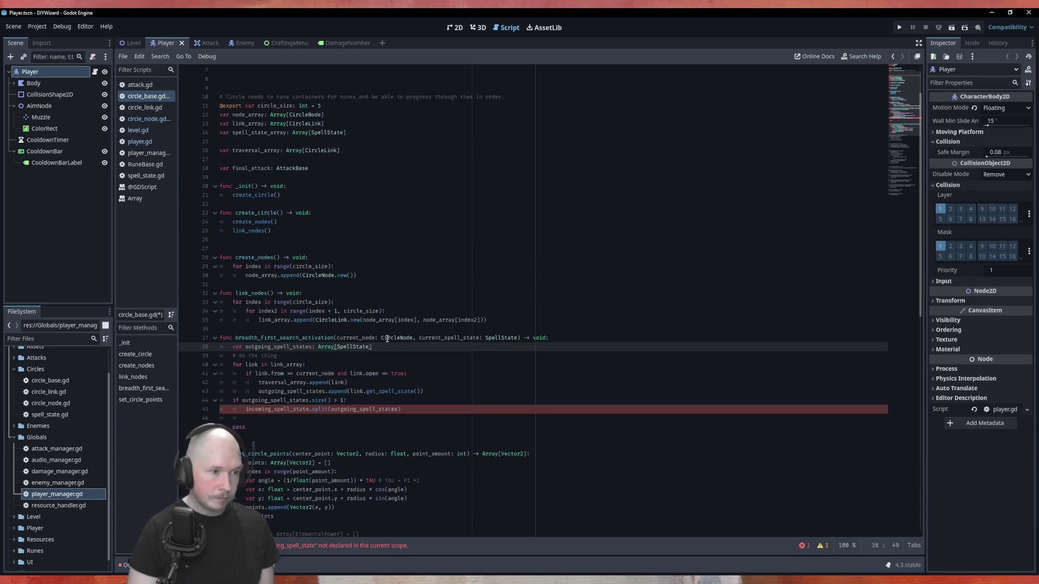
key("Return")
type("var")
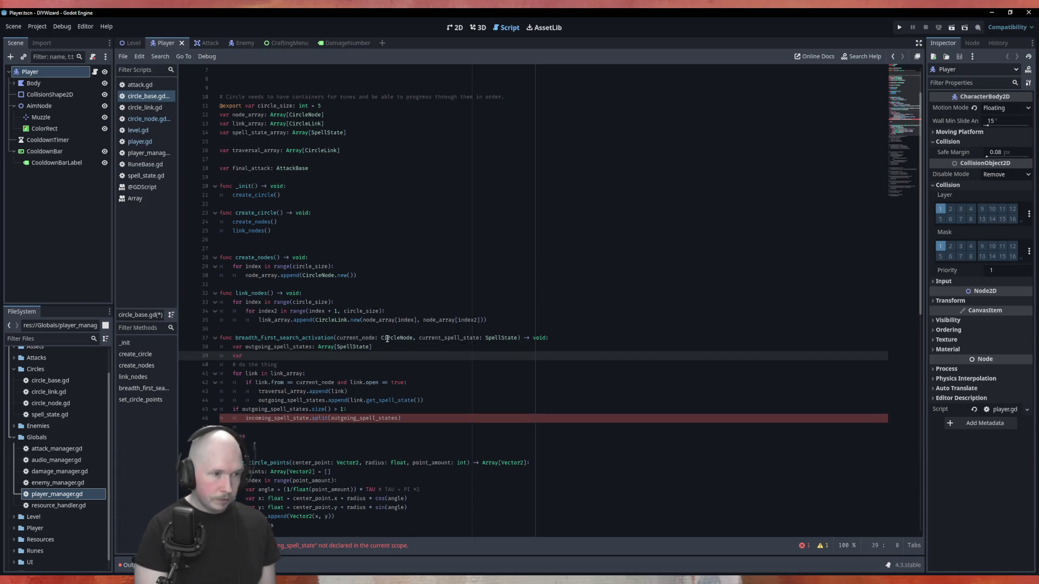
type(" incoming_spell_state: Sp")
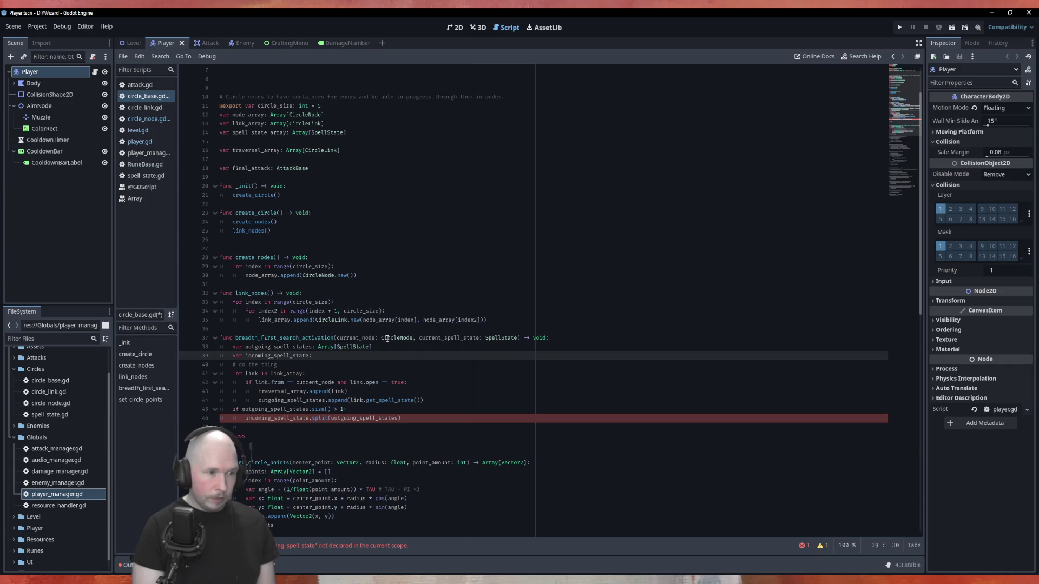
type("ellState")
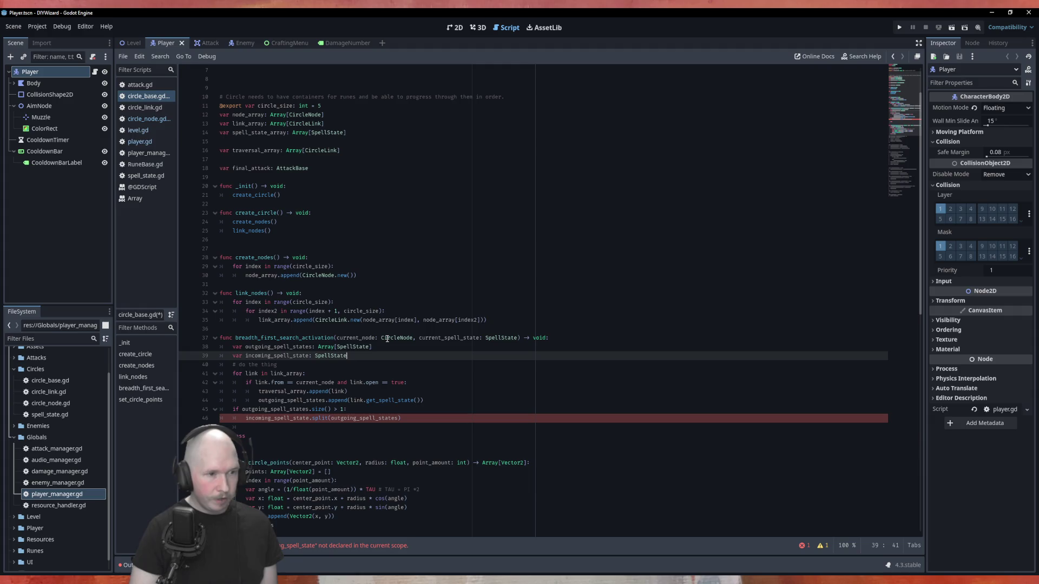
key("Down")
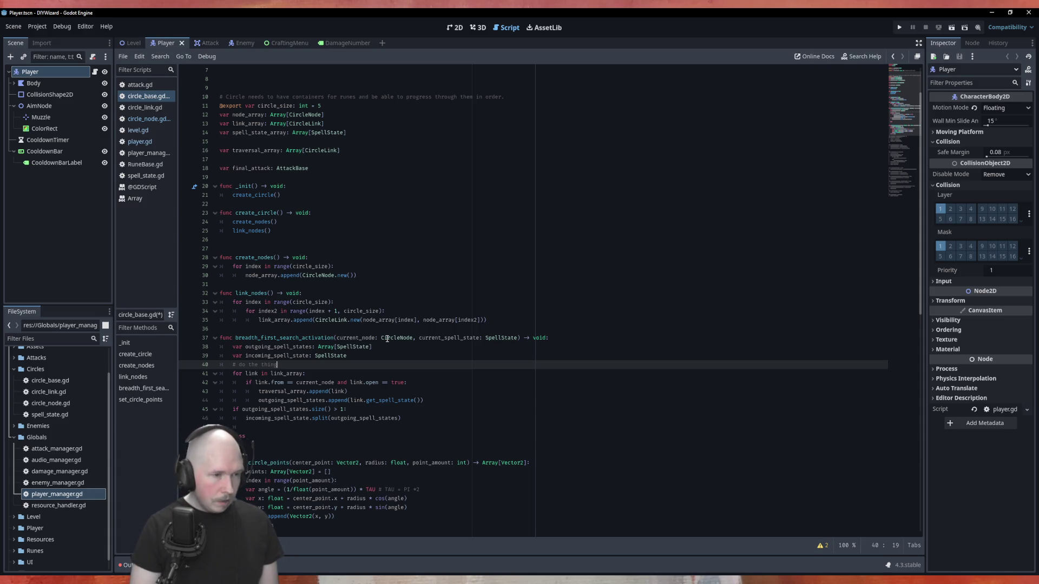
key("Up")
key("Return")
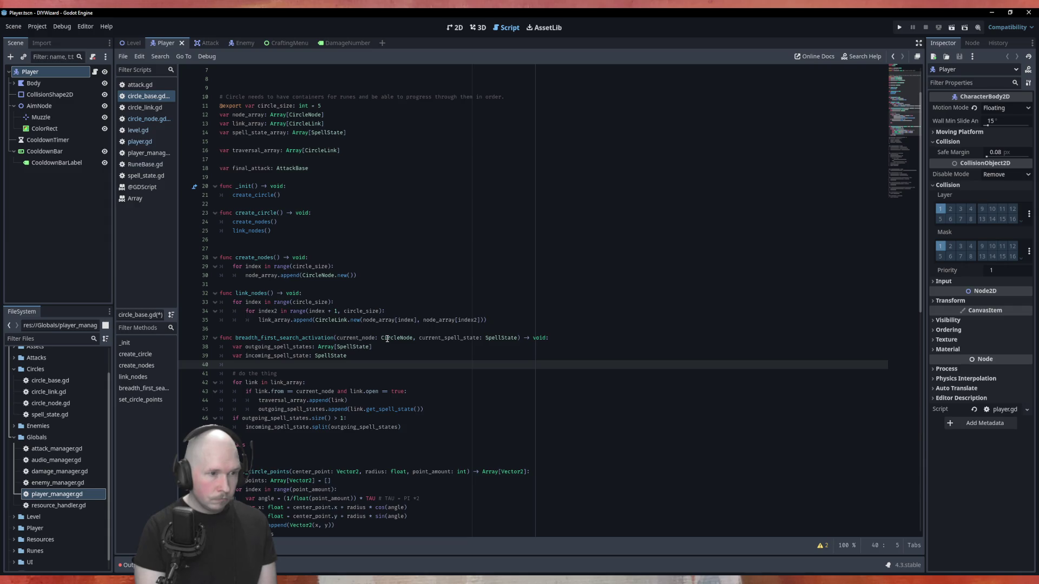
Step: Rename the header parameter current_spell_state: SpellState to incoming_link: CircleLink
left_click(448, 337)
double_click(448, 337)
type("incomi")
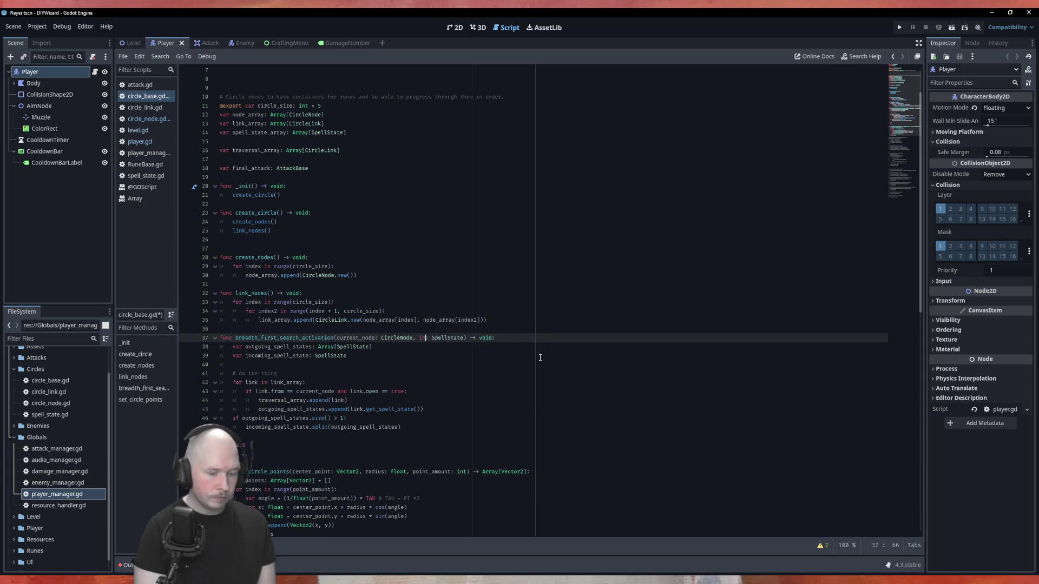
type("ng_link")
key("Right")
key("Right")
key("Delete")
key("Delete")
key("Delete")
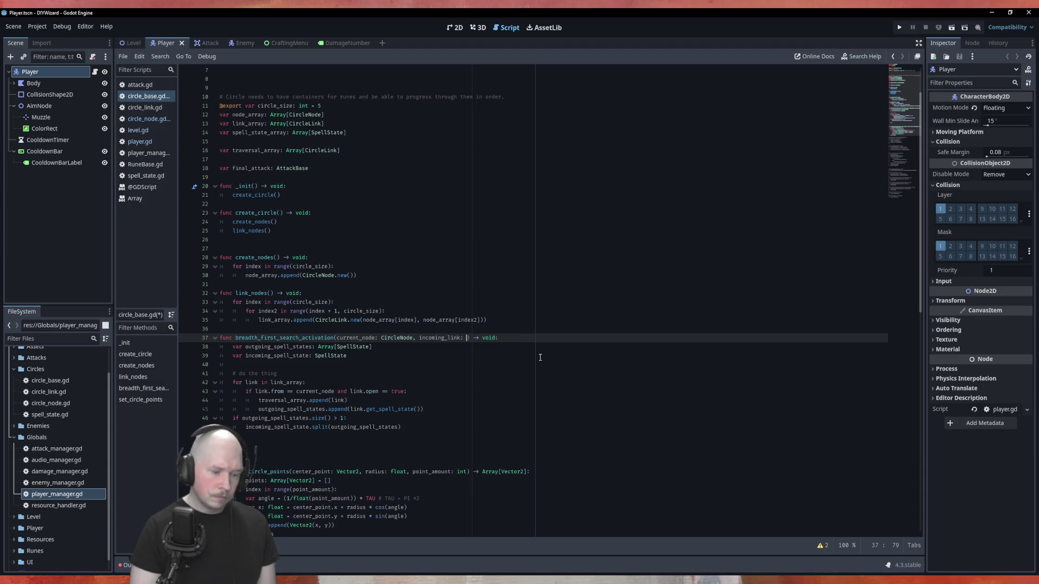
type("Circle")
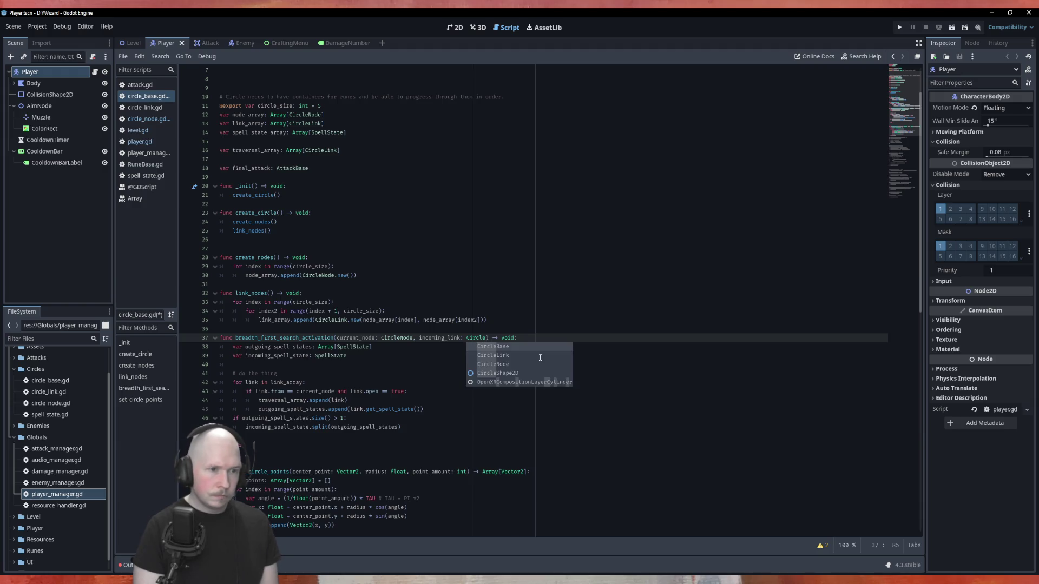
double_click(540, 357)
key("Down")
key("Down")
key("Down")
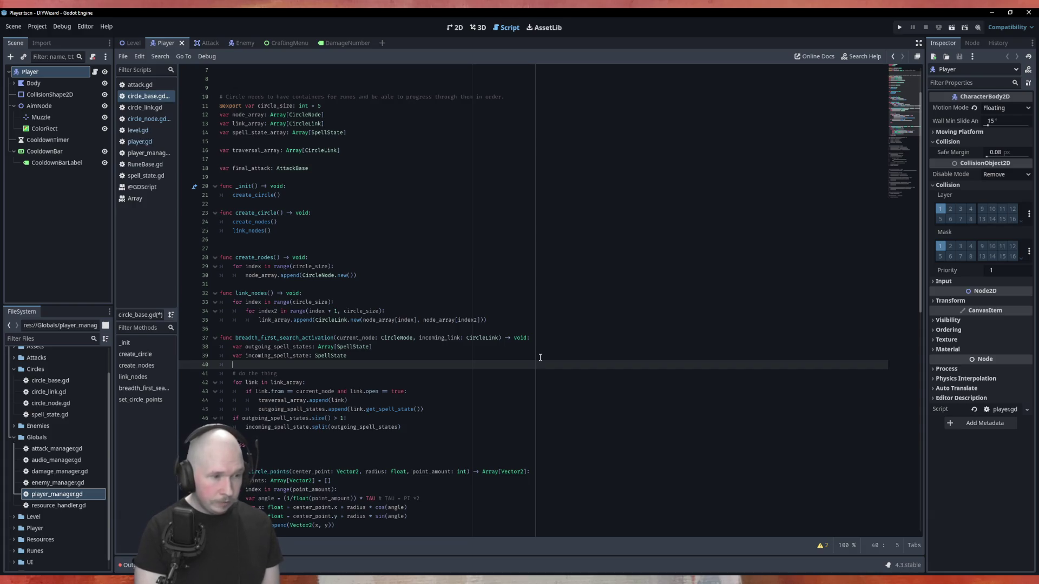
Step: Write 'incoming_spell_state = incoming_link' on line 40 using autocomplete
type("in")
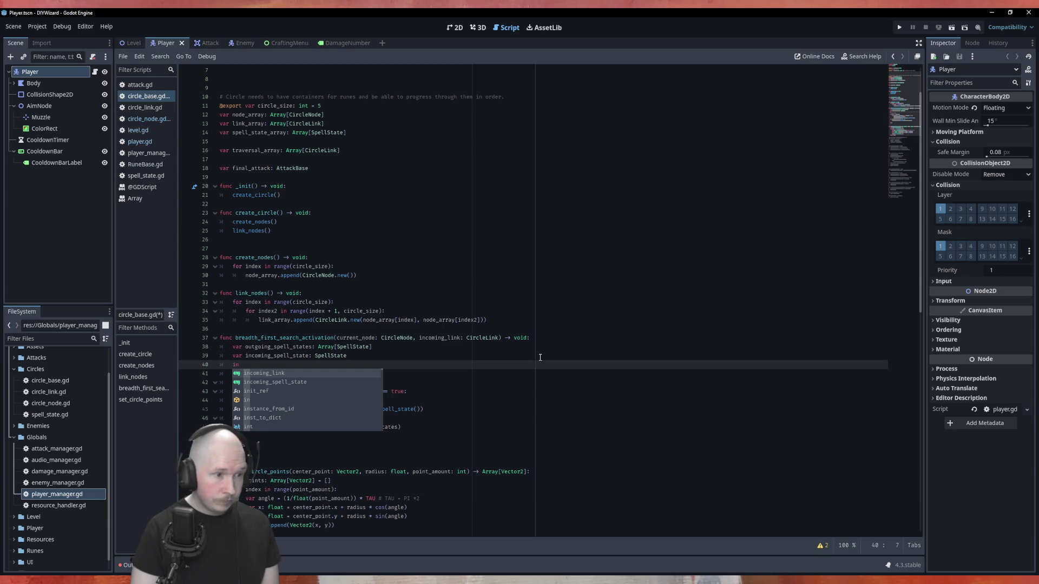
key("Down")
key("Return")
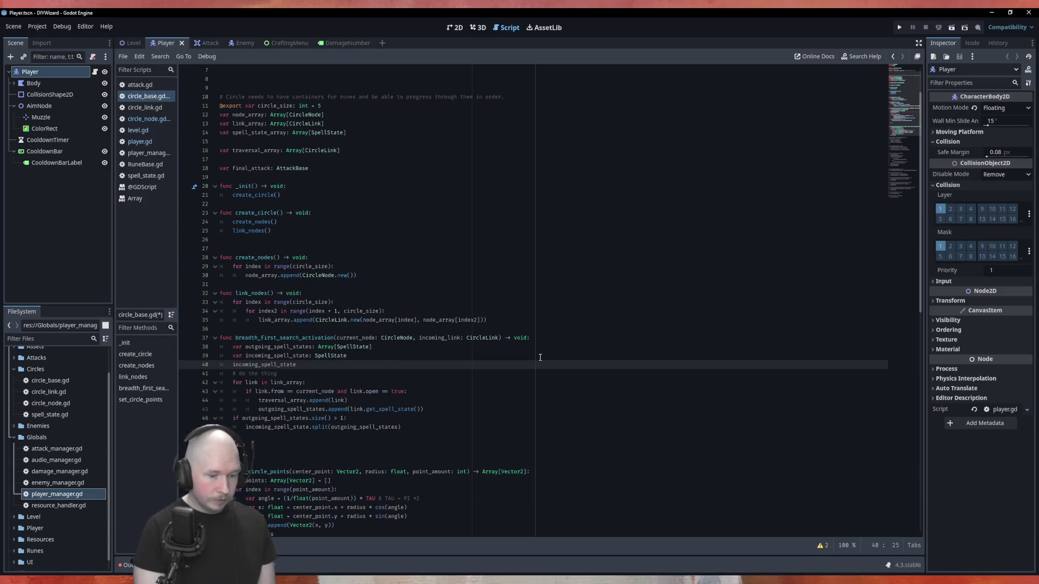
type(" = inco")
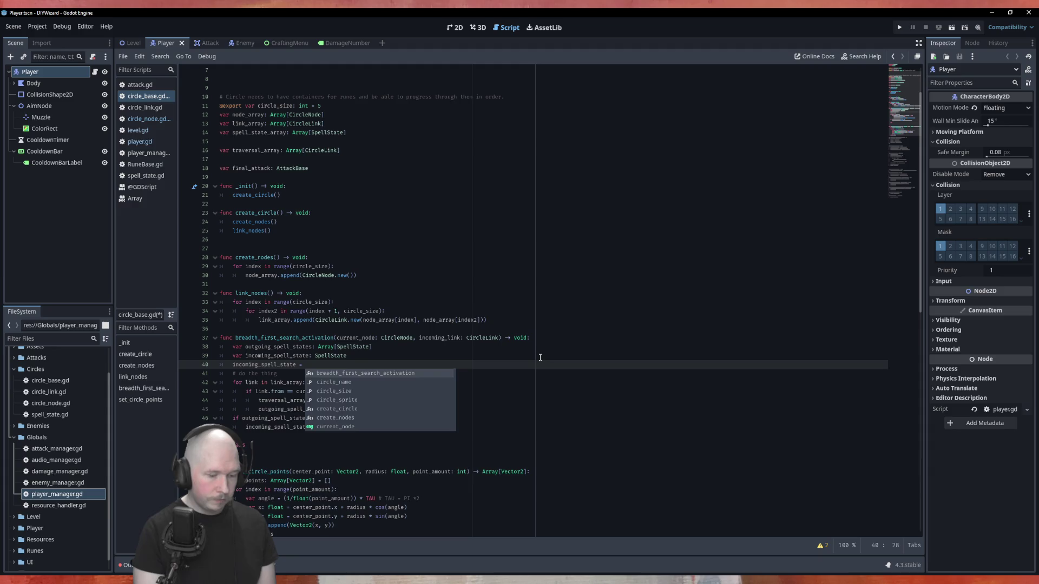
key("Return")
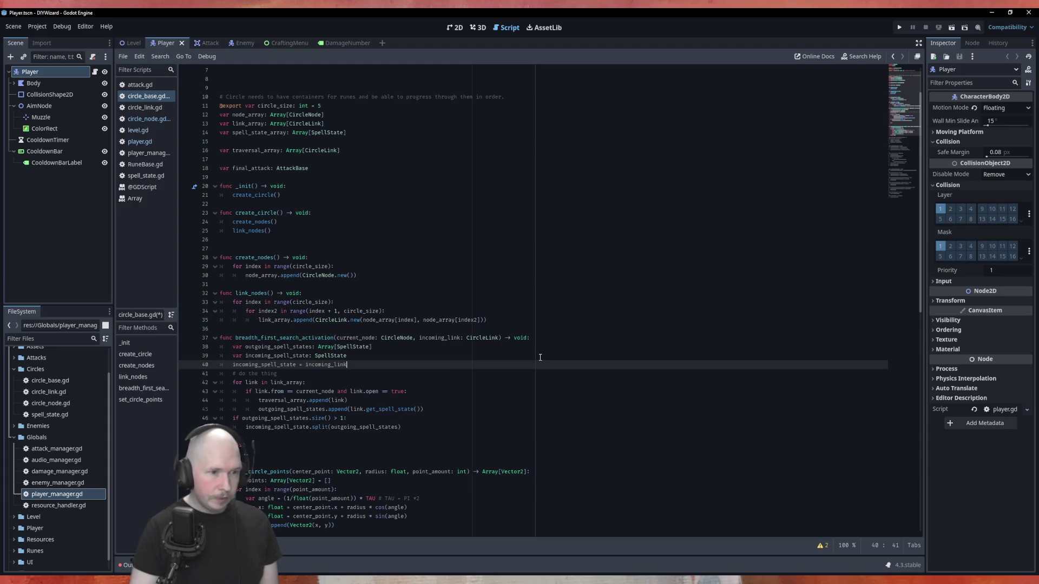
Step: Complete it as incoming_link.get_spell_state(), copying the call from line 45, and save circle_base.gd
left_click_drag(421, 409, 367, 409)
key("ctrl+c")
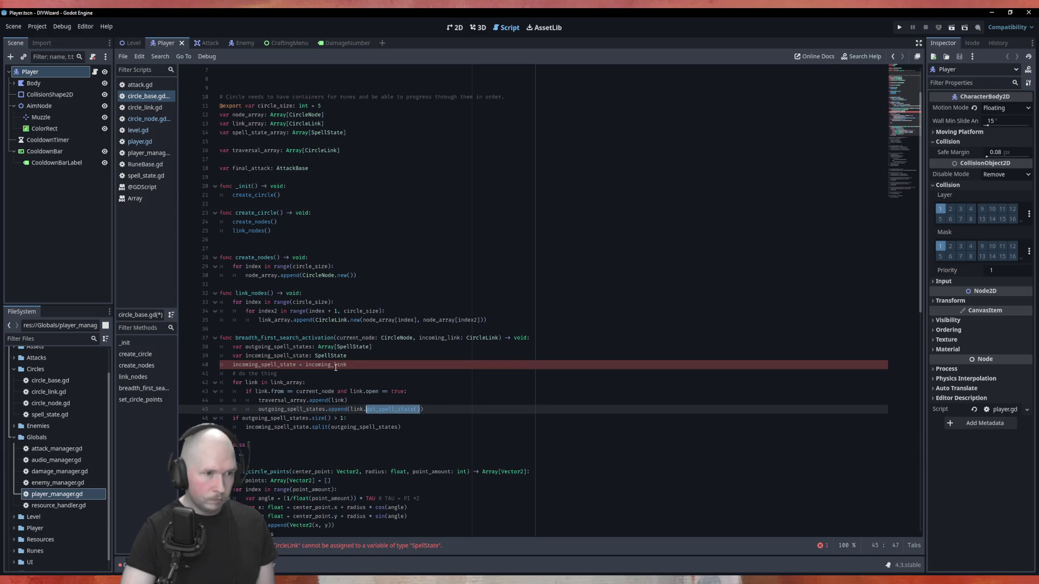
left_click(358, 365)
key("ctrl+v")
left_click(347, 364)
type(".")
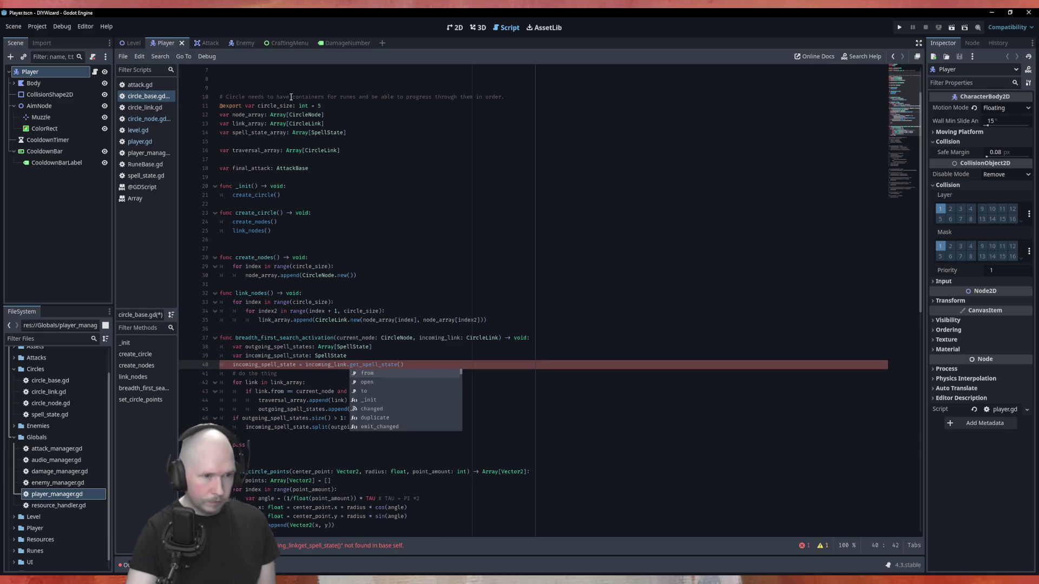
left_click(560, 312)
key("ctrl+s")
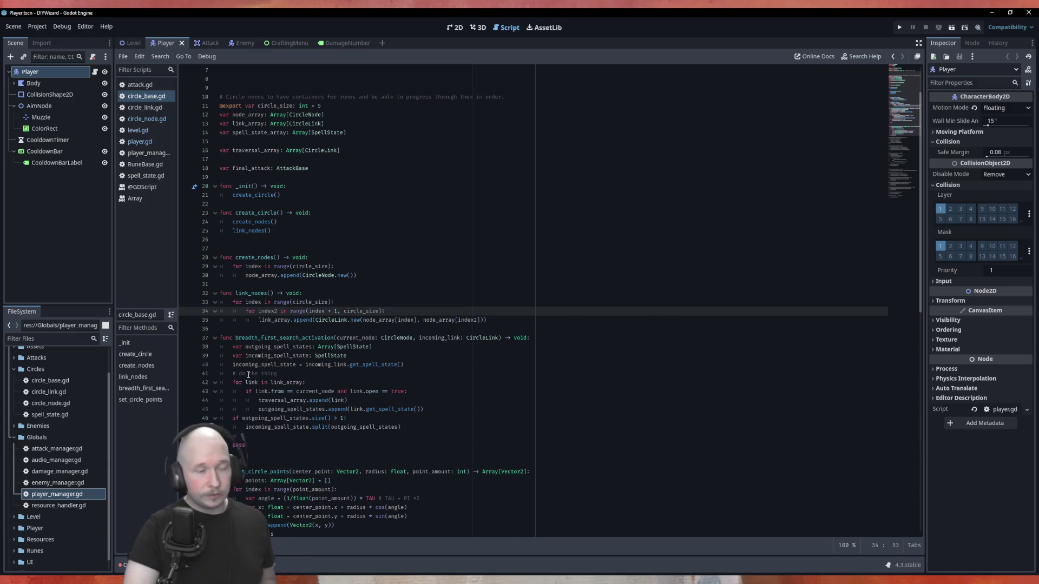
left_click(243, 444)
Step: Delete the leftover pass line and review the breadth_first_search_activation function
left_click(286, 434)
key("Delete")
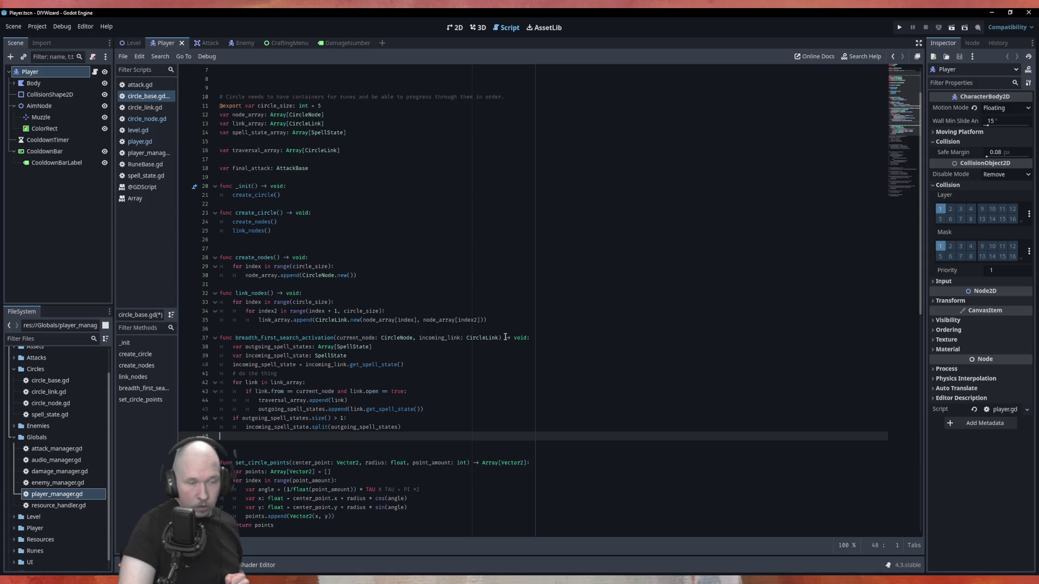
left_click(274, 355)
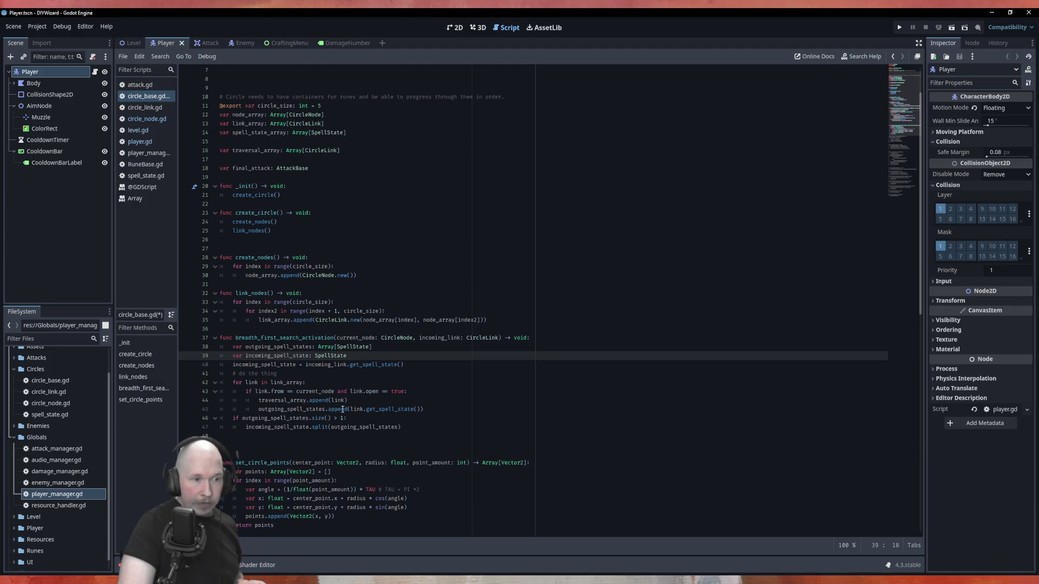
double_click(274, 399)
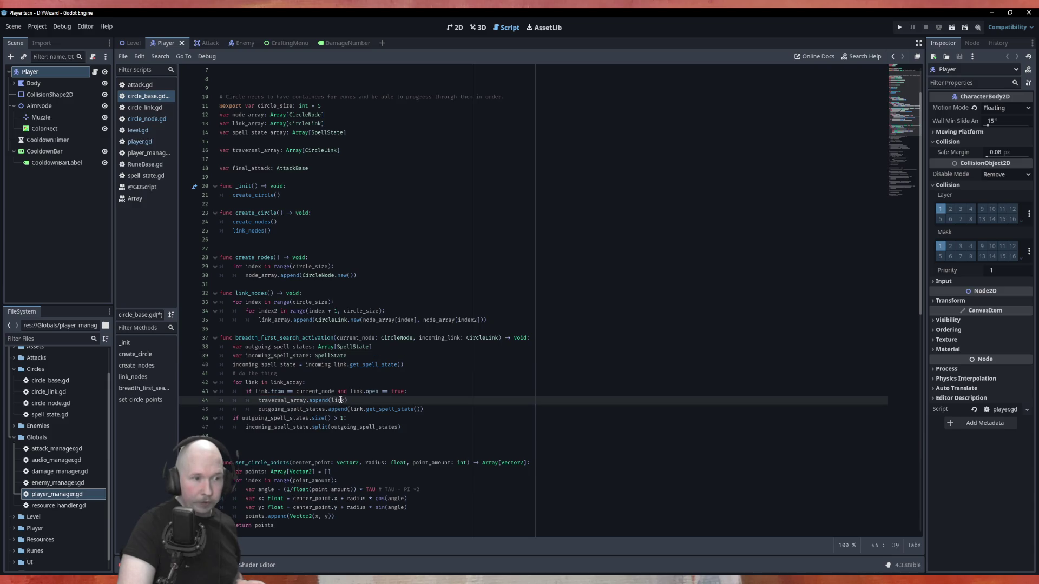
left_click(452, 381)
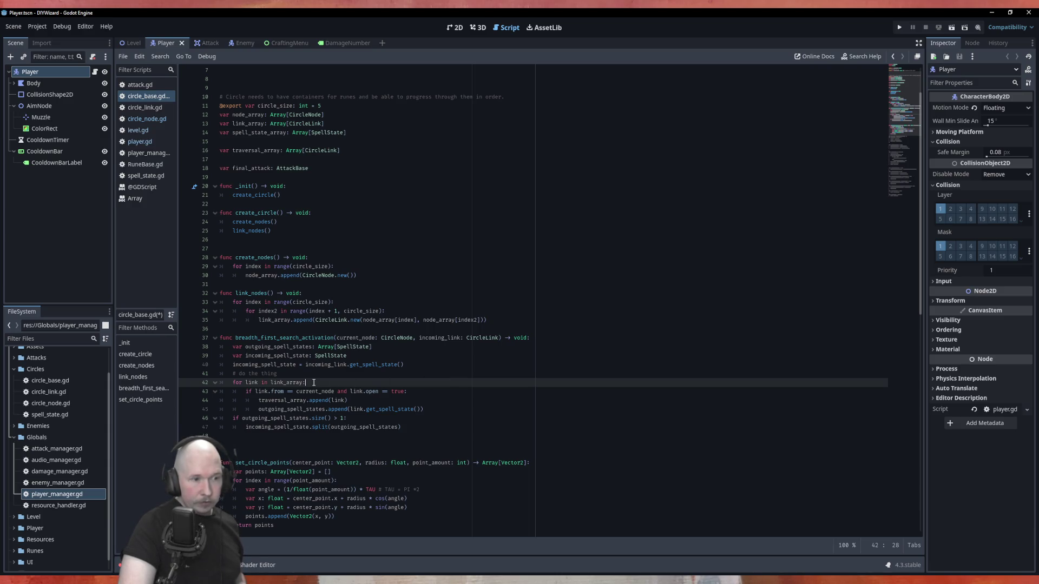
double_click(283, 337)
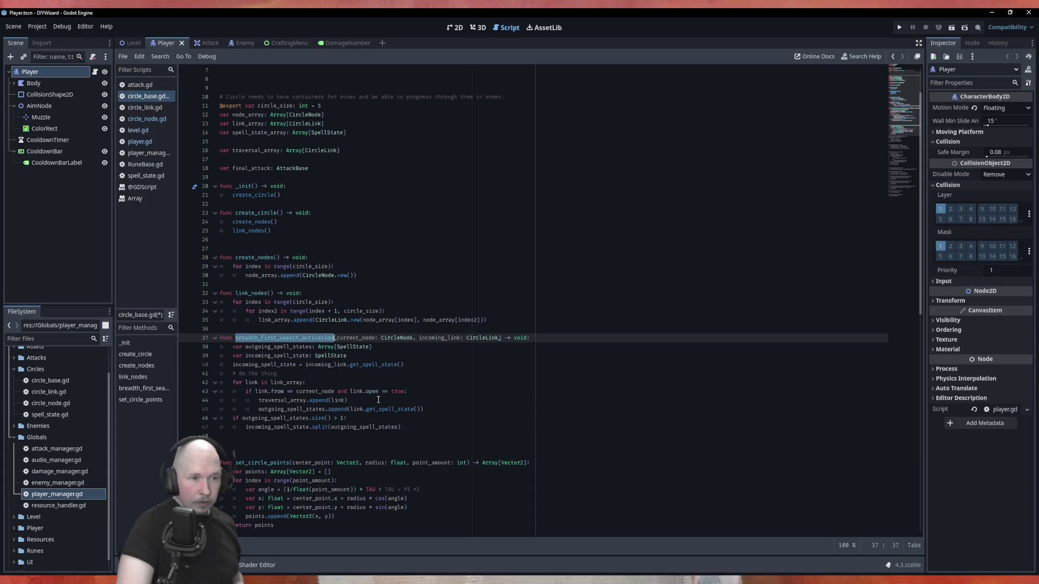
left_click(524, 337)
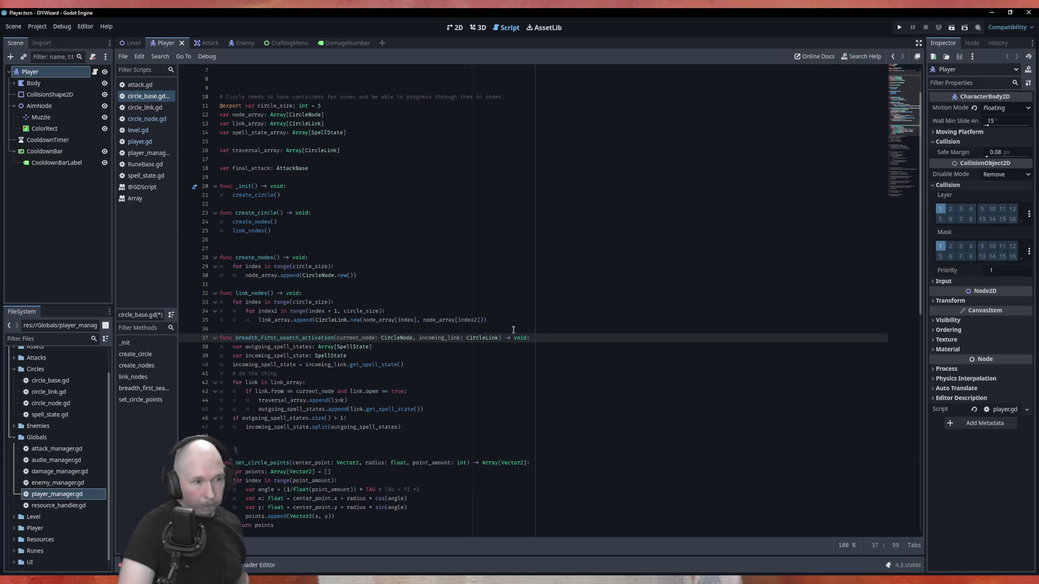
key("Down")
key("Down")
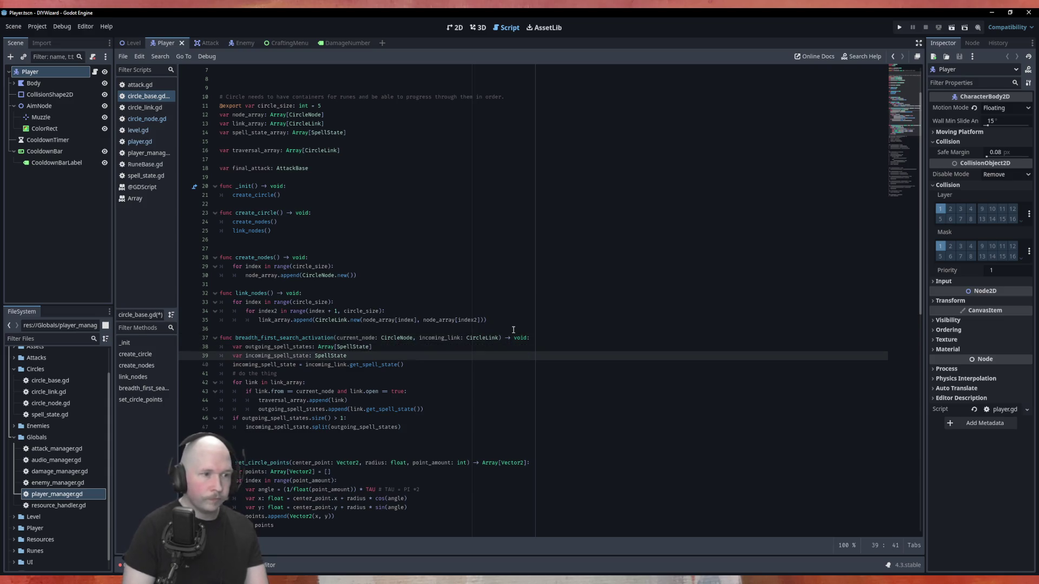
Step: Add an 'incoming_link.open = false' line after the incoming_spell_state declaration
key("Return")
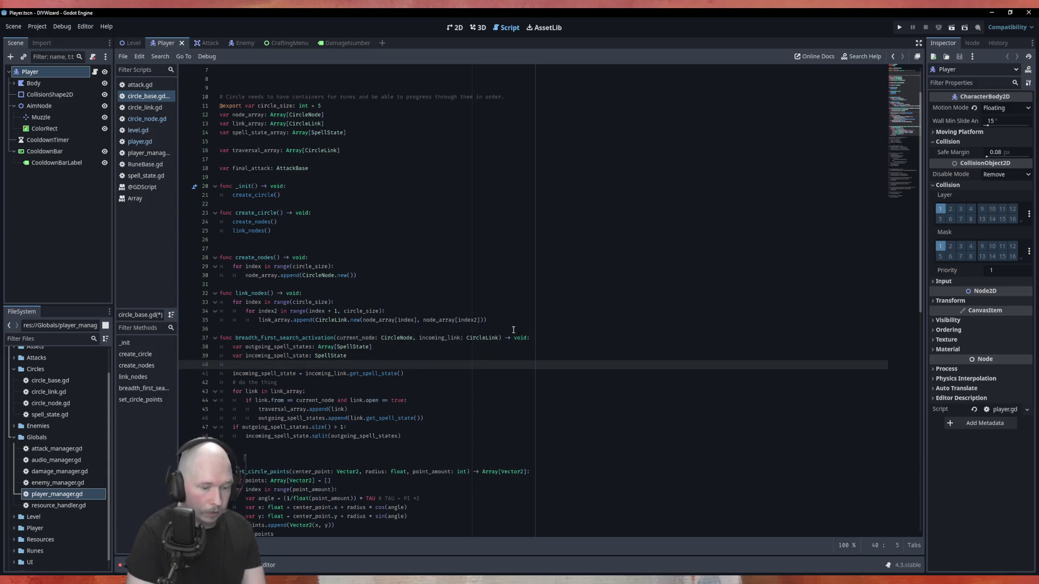
type("incoming_link")
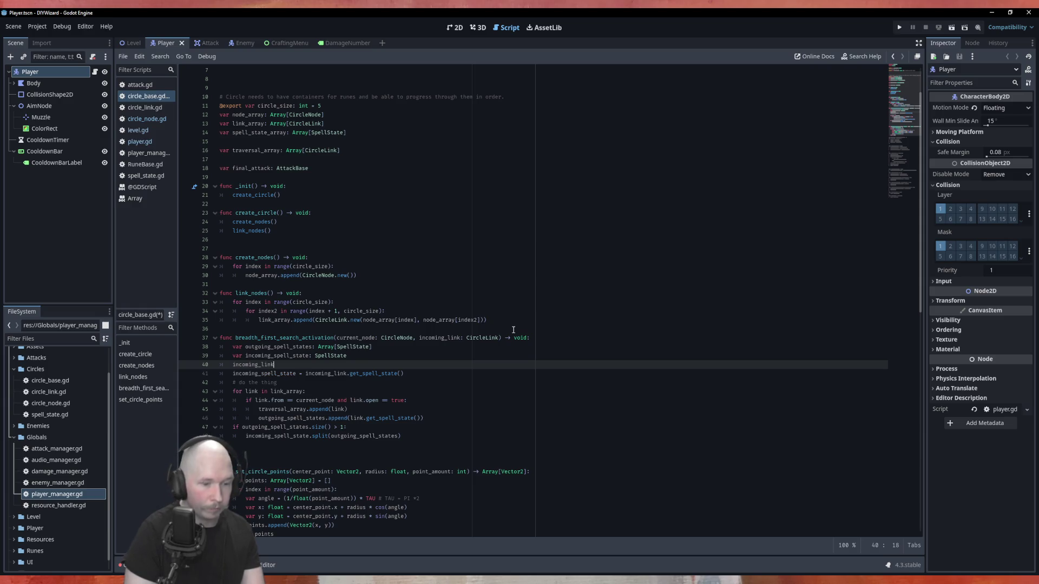
type(".open")
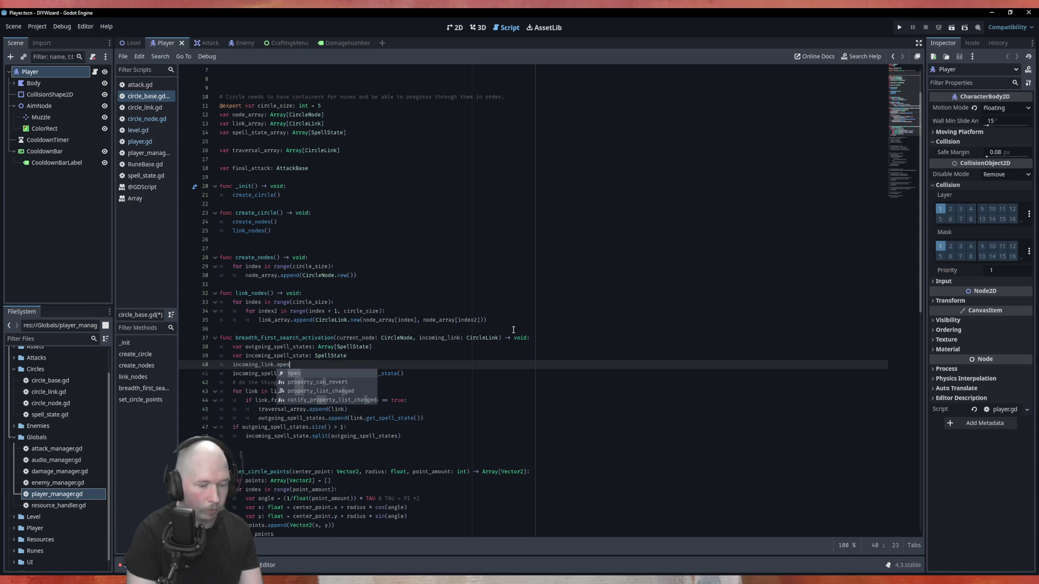
type(" = false")
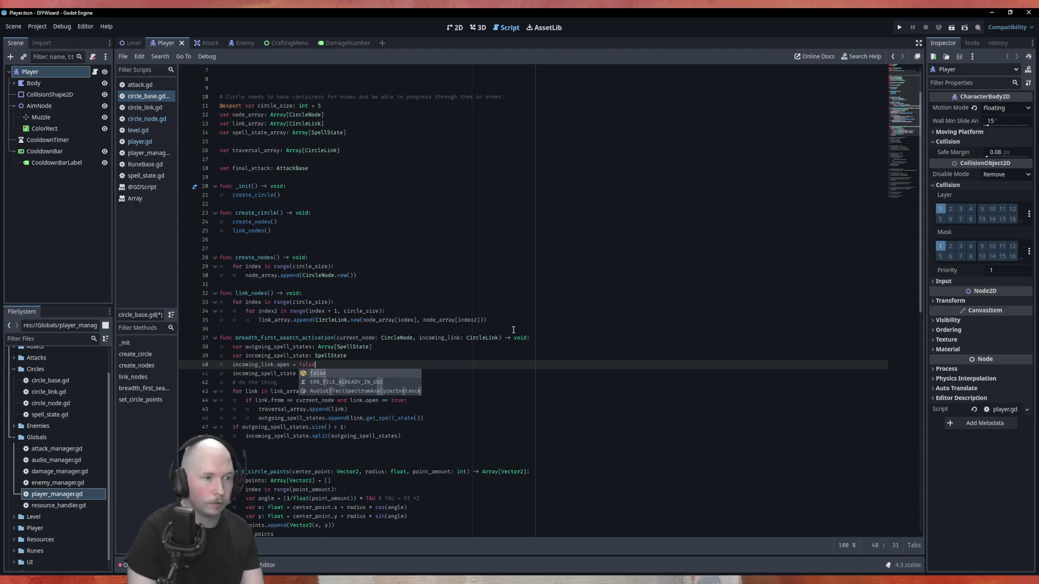
key("Escape")
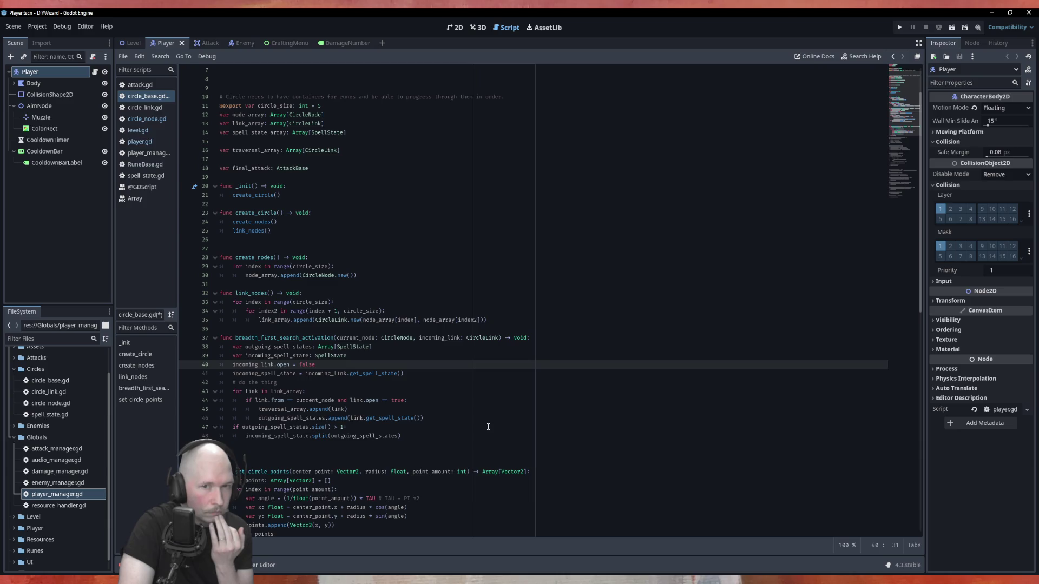
Step: Delete the 'incoming_link.open = false' line and save circle_base.gd
left_click_drag(317, 365, 230, 367)
key("BackSpace")
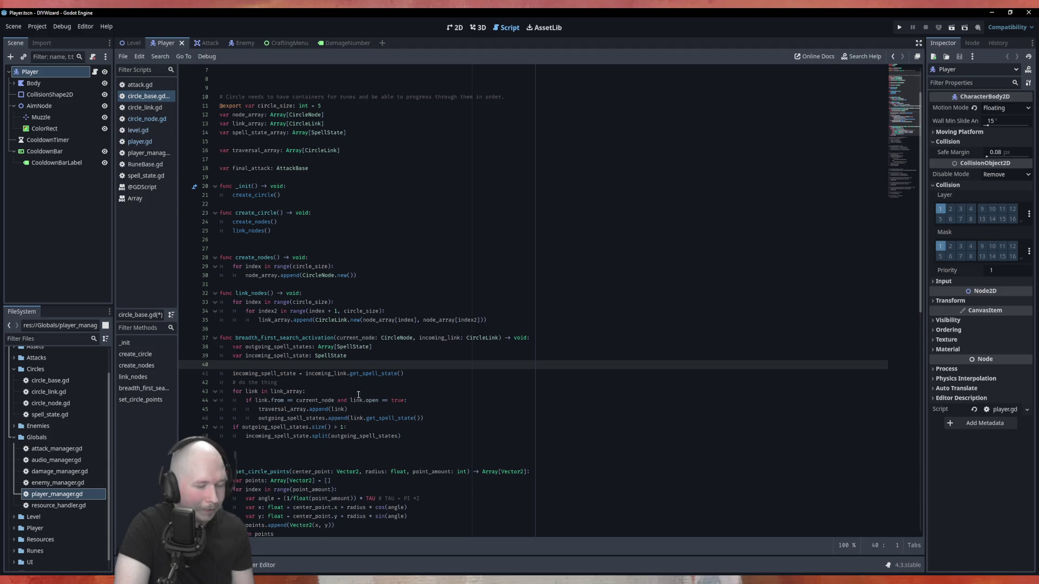
key("ctrl+s")
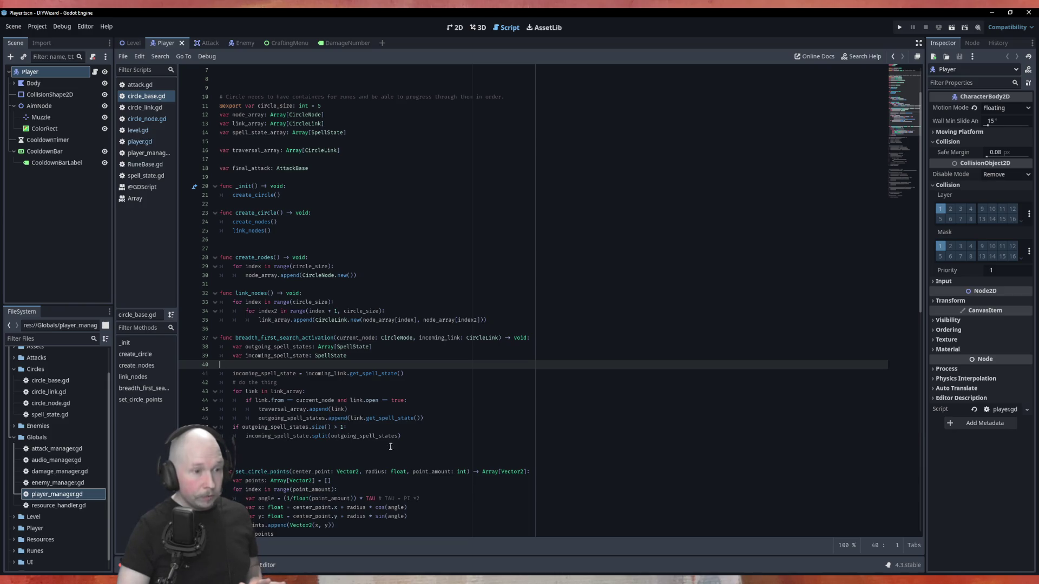
Step: Select 'link' to highlight where it is used in the search loop
double_click(359, 418)
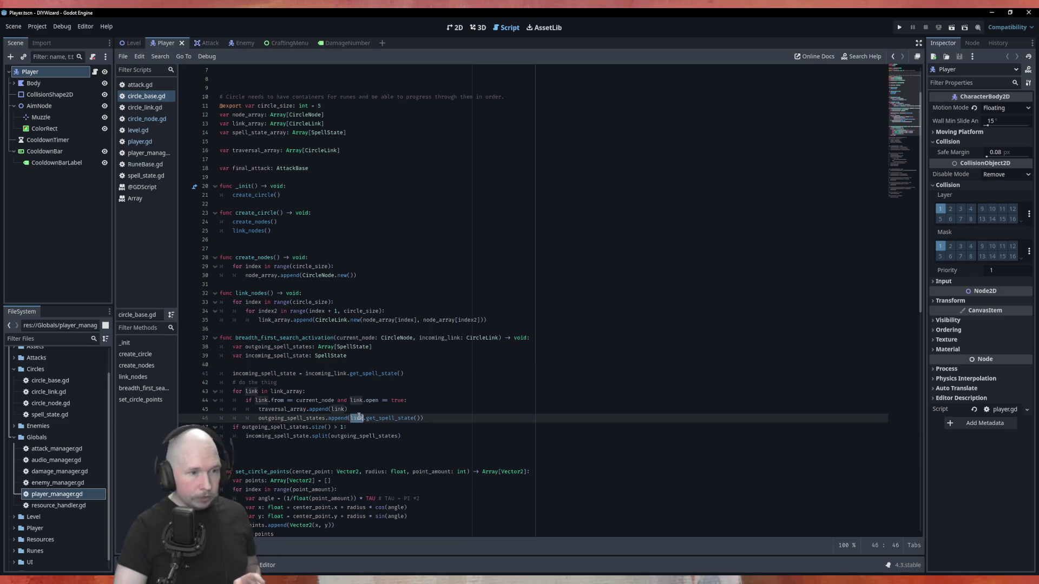
Step: Start a new indented line after the split call, then bring up the Array documentation
left_click(428, 439)
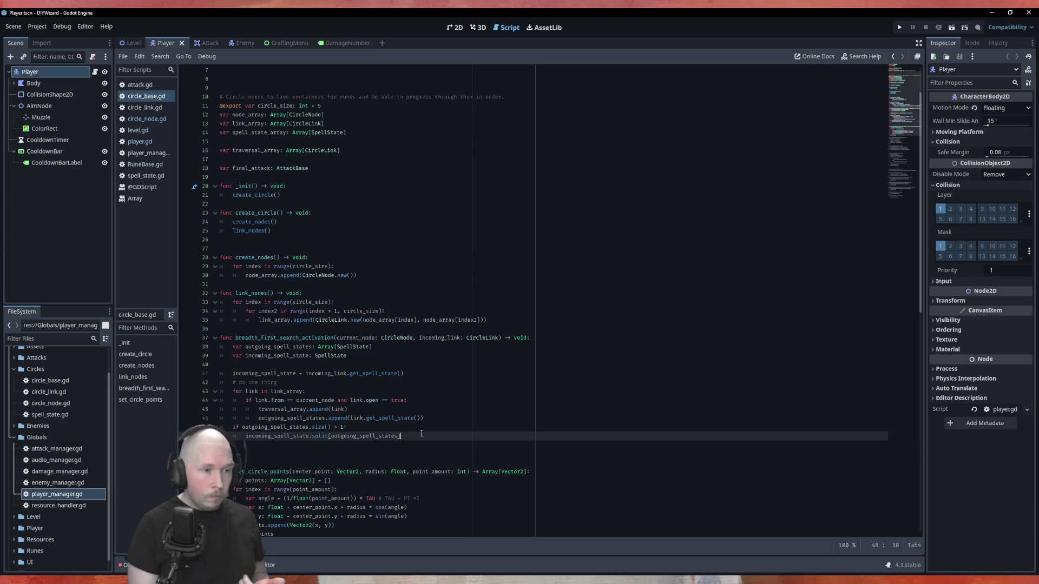
key("Return")
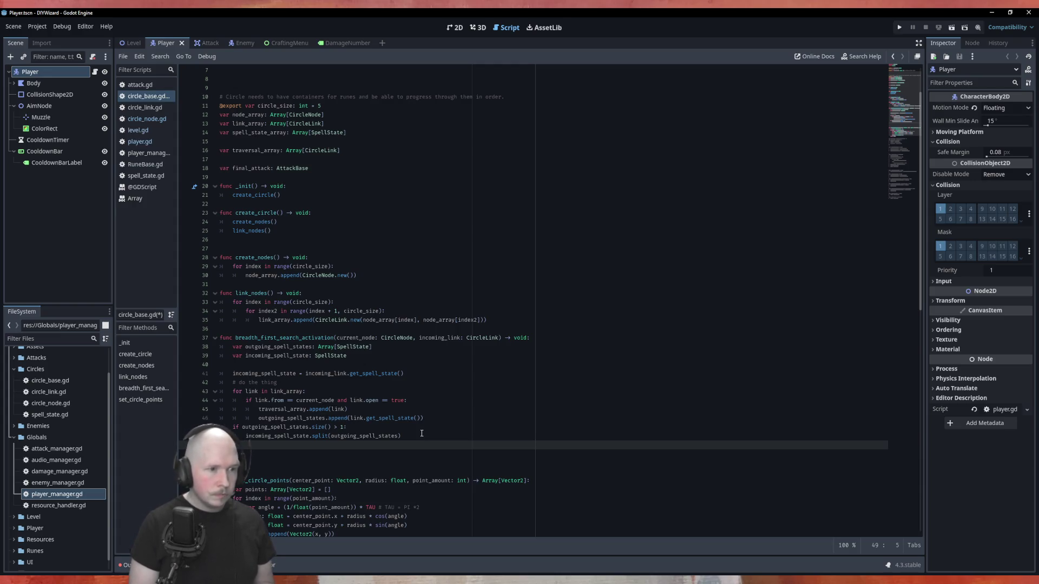
left_click(332, 347, "ctrl")
scroll(409, 289, "down", 10)
Step: Read the Array pop_front method description, then go back to circle_base.gd
scroll(411, 303, "down", 5)
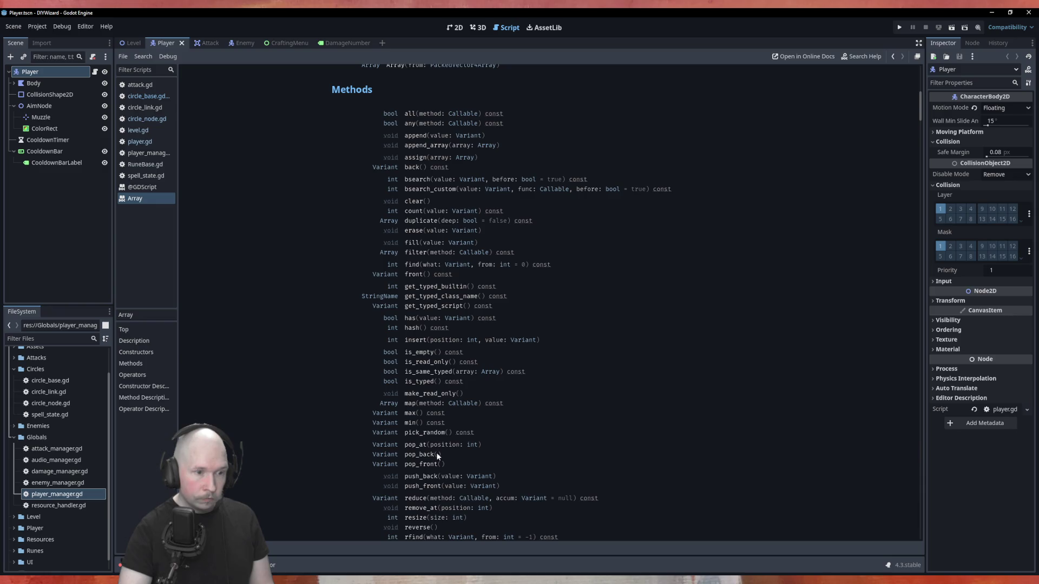
left_click(426, 464)
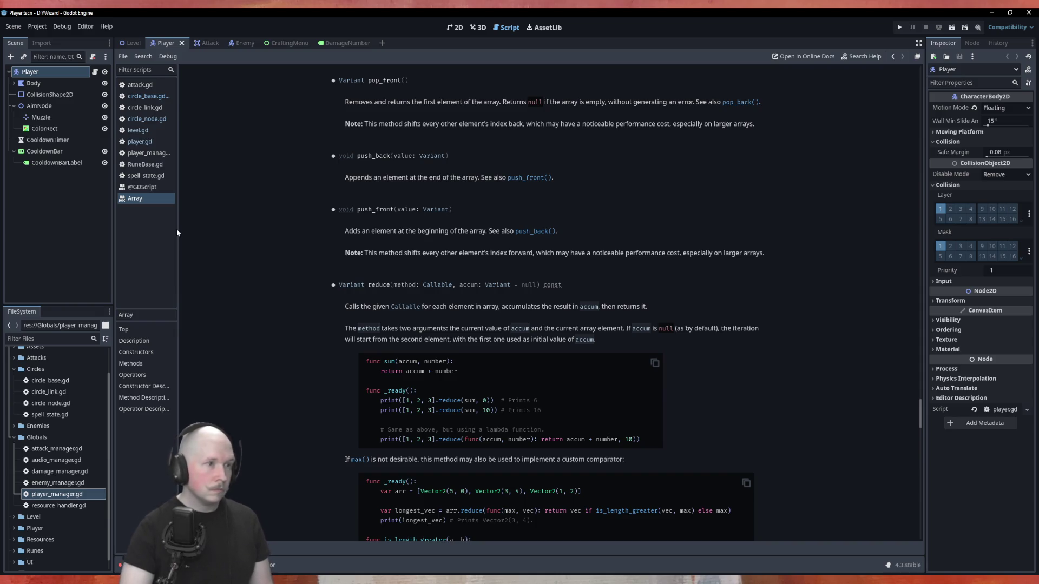
left_click(154, 98)
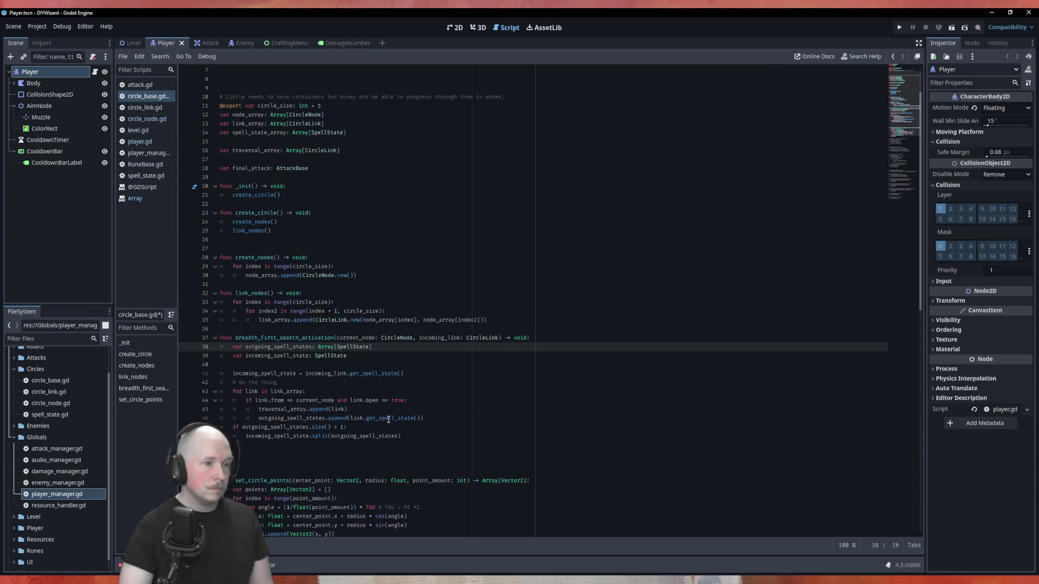
Step: Type 'while' on the empty line after the split(outgoing_spell_states) call
left_click(322, 445)
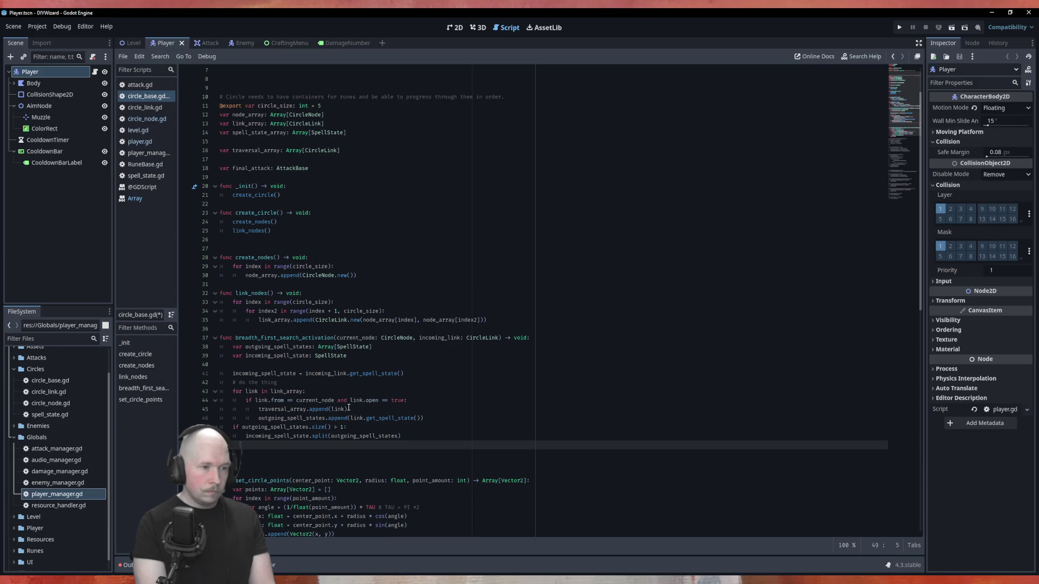
type("while")
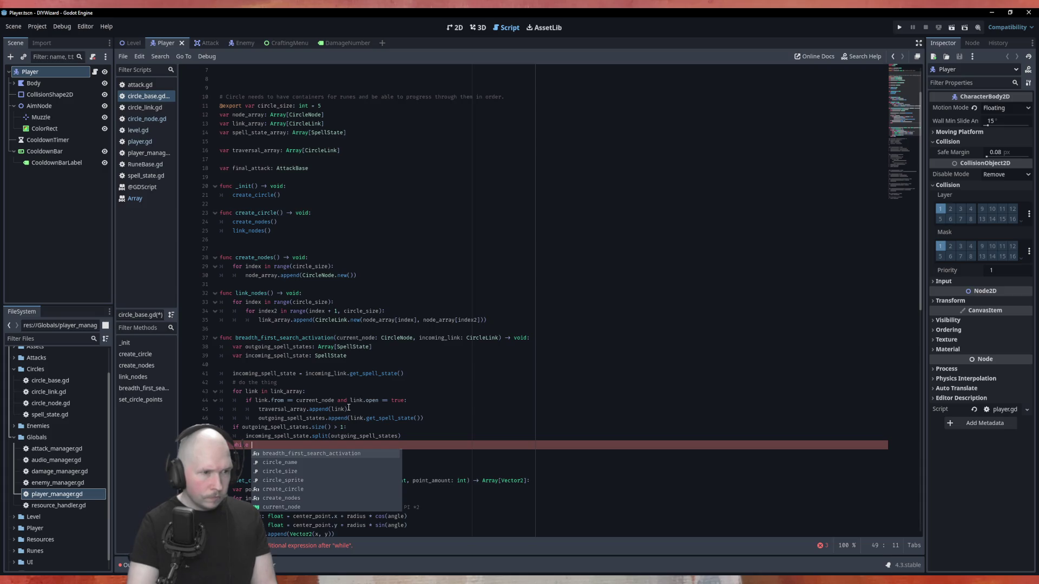
Step: Add 'var next_target = traversal_array.pop_front()' above the while line, whose condition becomes 'next_target != null:'
double_click(371, 338)
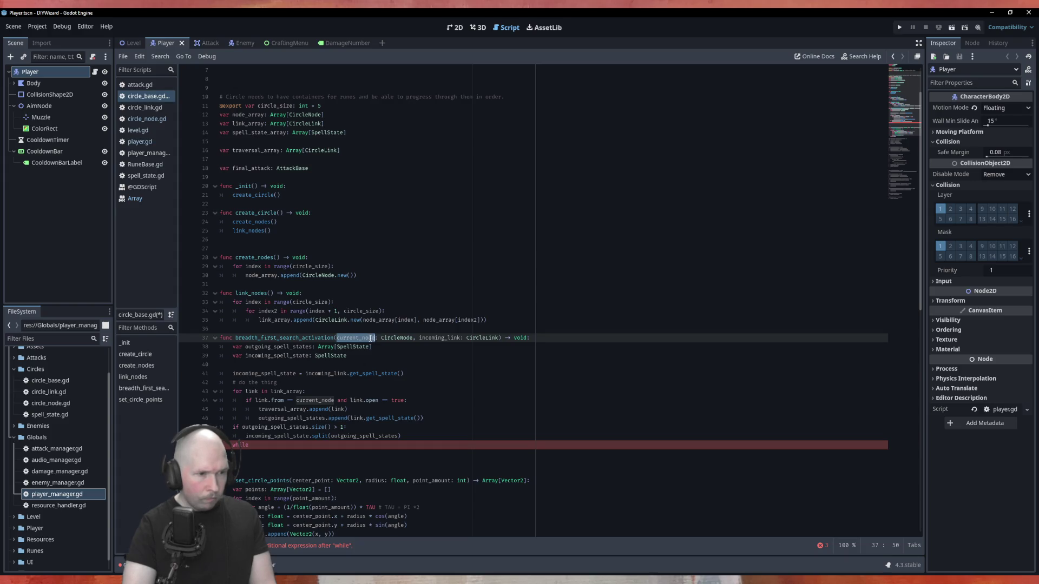
left_click(418, 445)
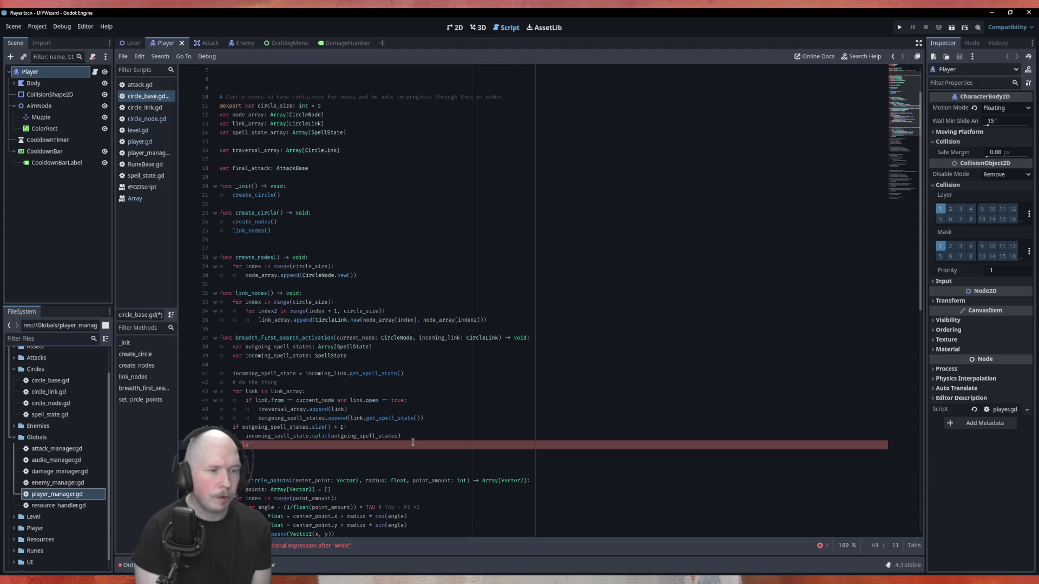
key("Up")
key("Return")
type("var next_")
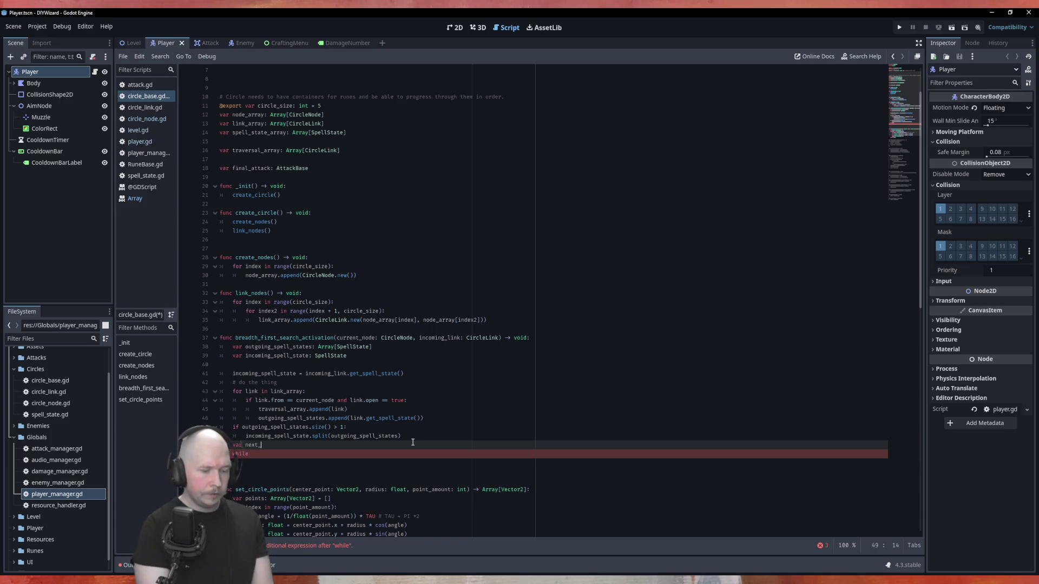
type("target")
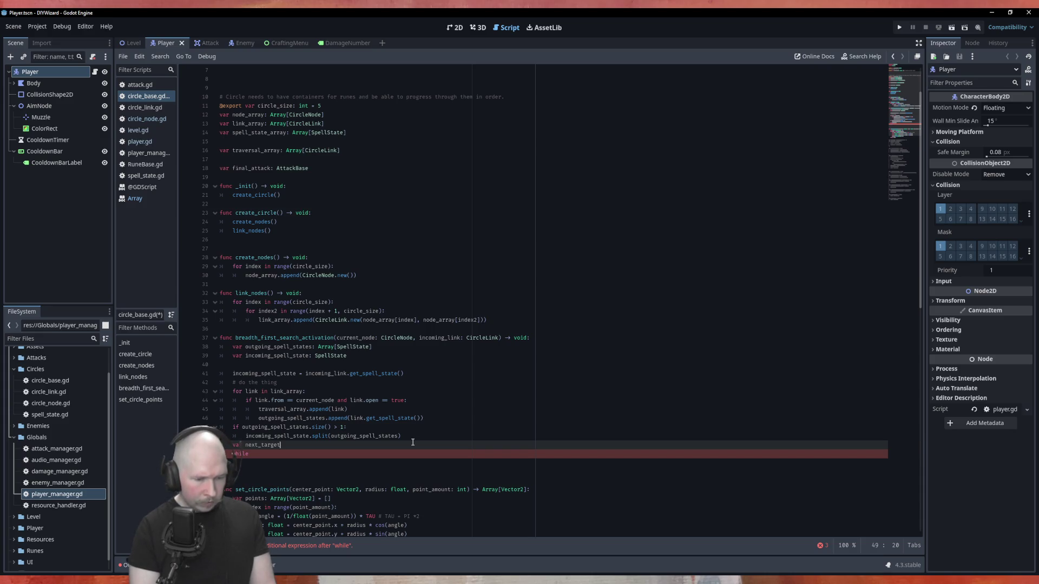
type(" = traversal_array.")
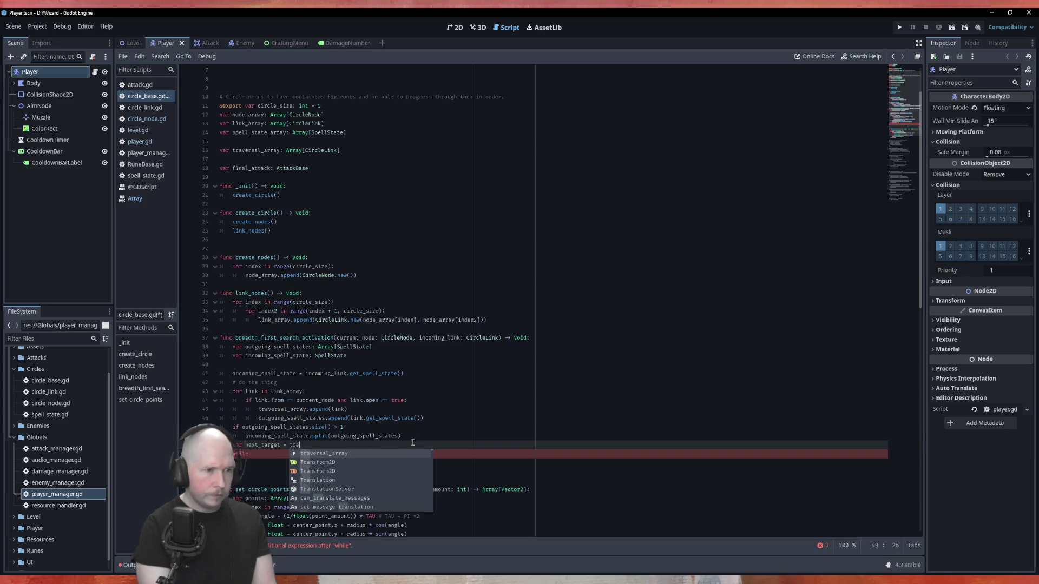
type("pop")
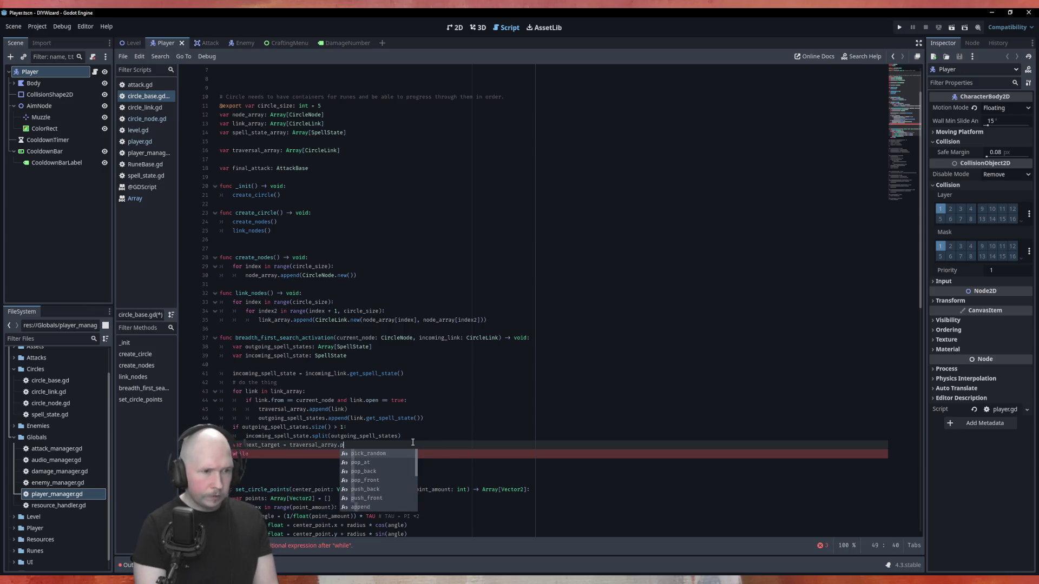
key("Down")
key("Down")
key("Return")
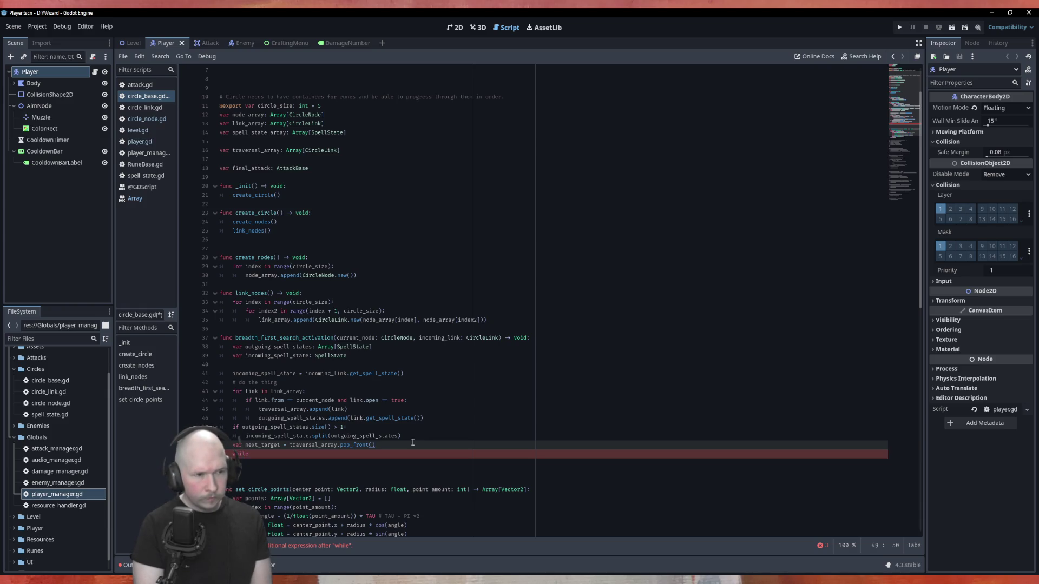
key("Down")
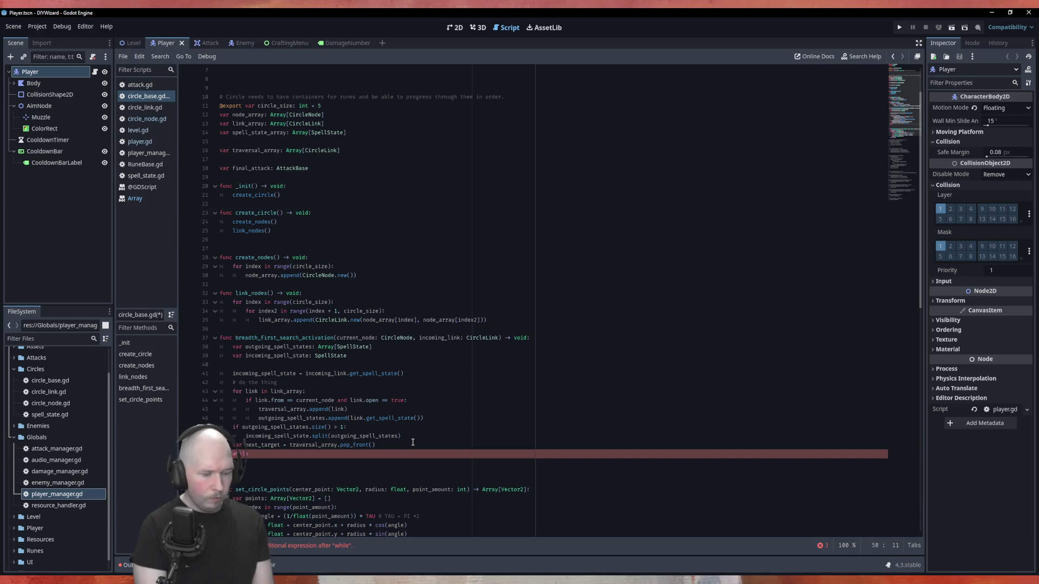
type("next_target")
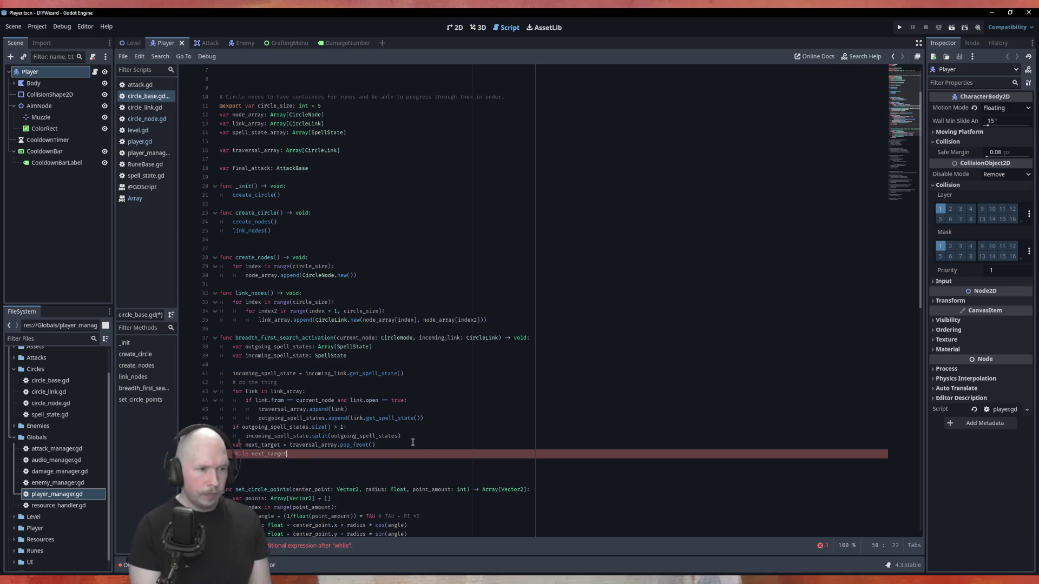
type(" != ")
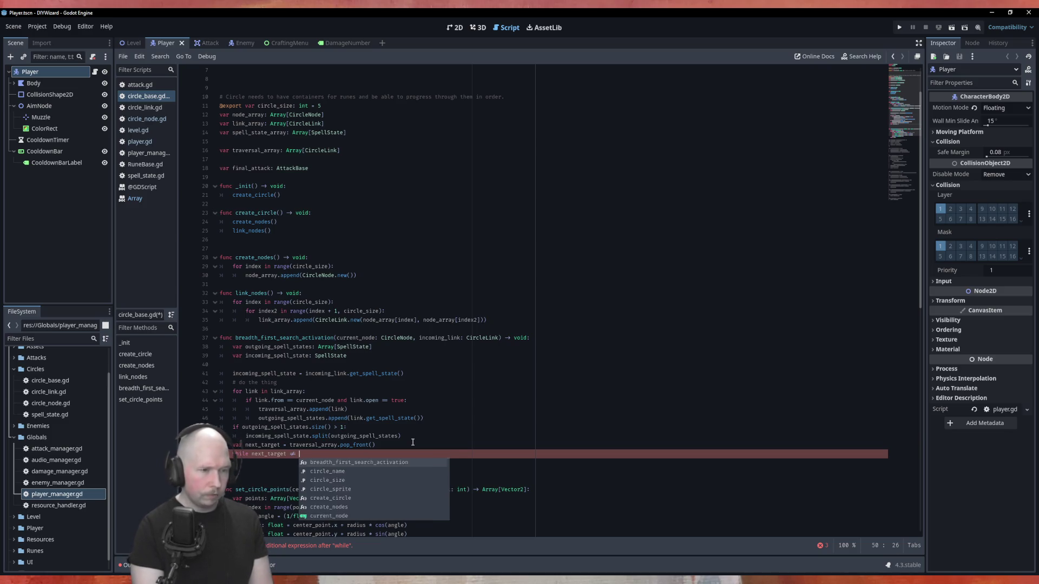
type("null:")
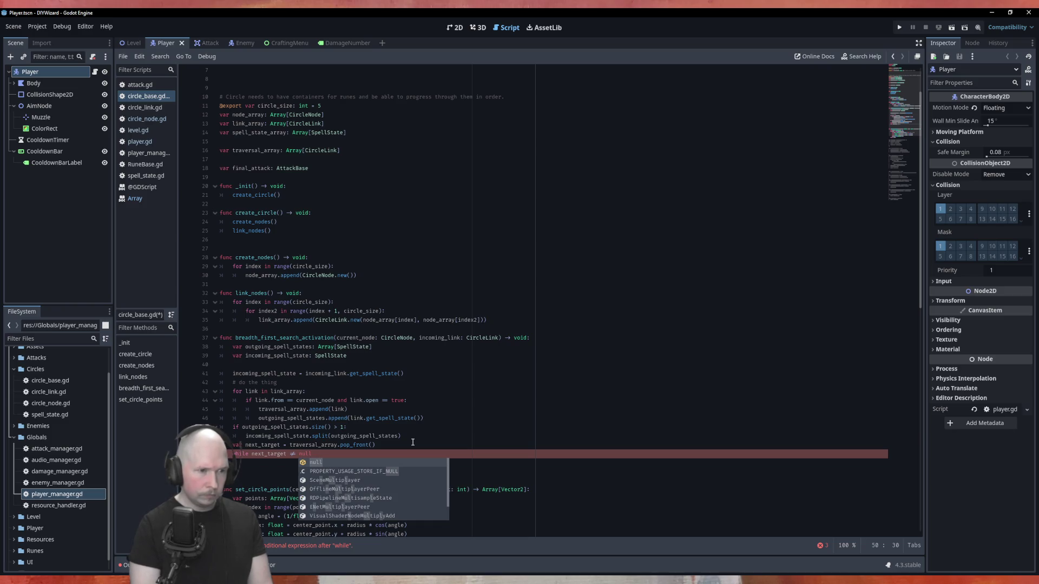
Step: Inside the while loop, call breadth_first_search_activation(next_target)
key("Return")
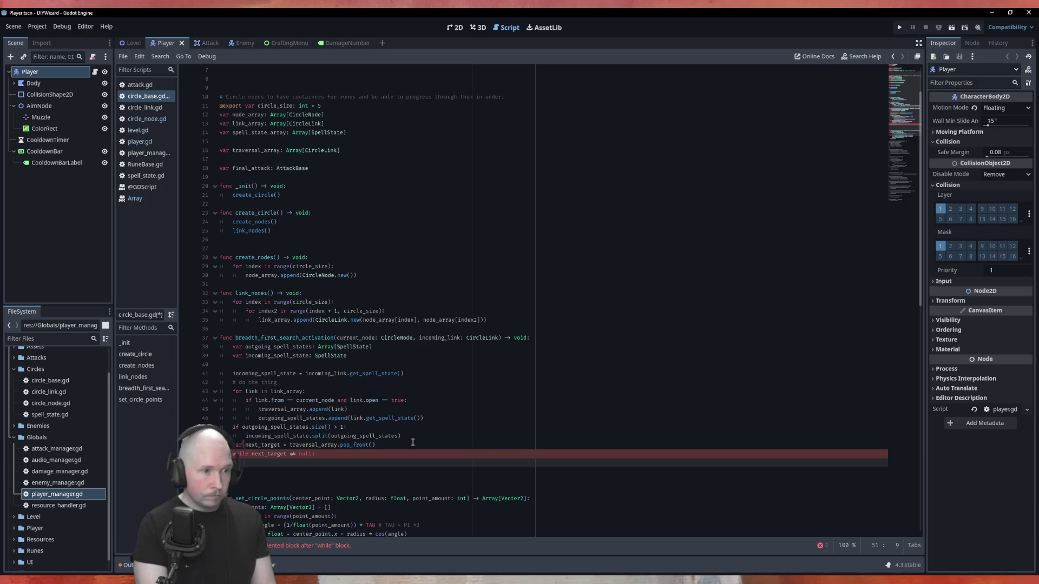
type("b")
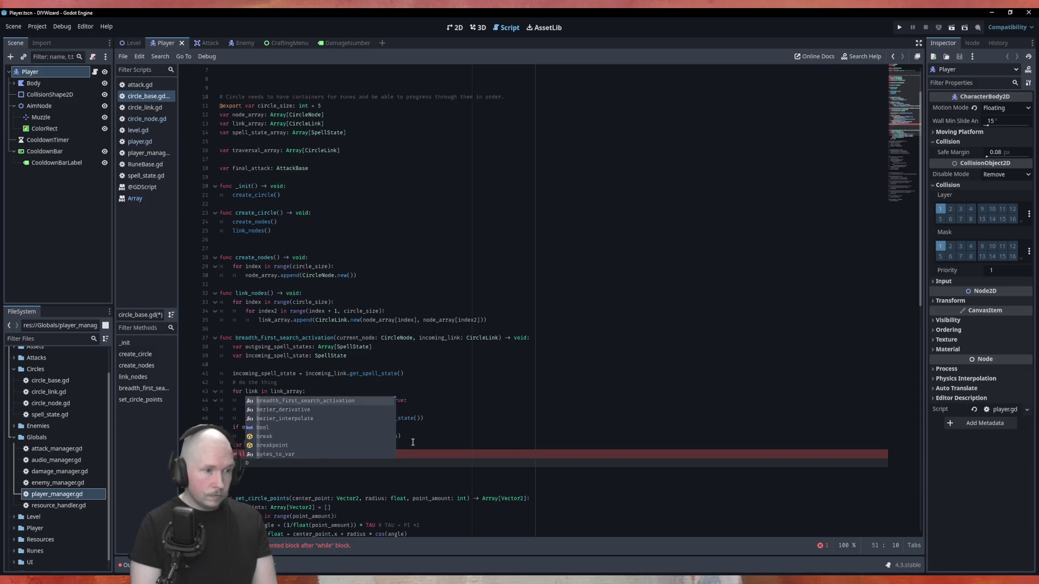
key("Return")
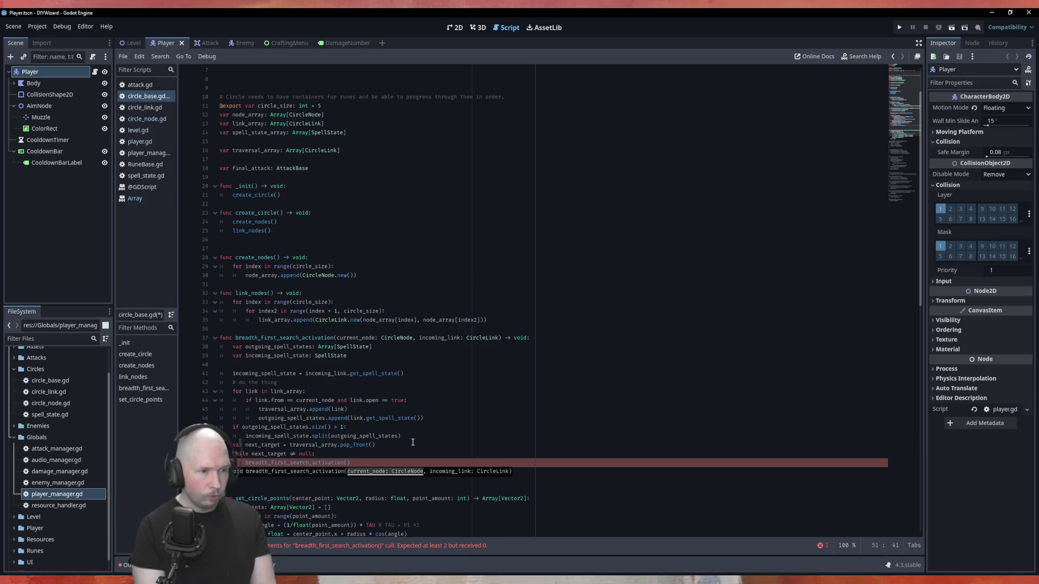
type("next_target")
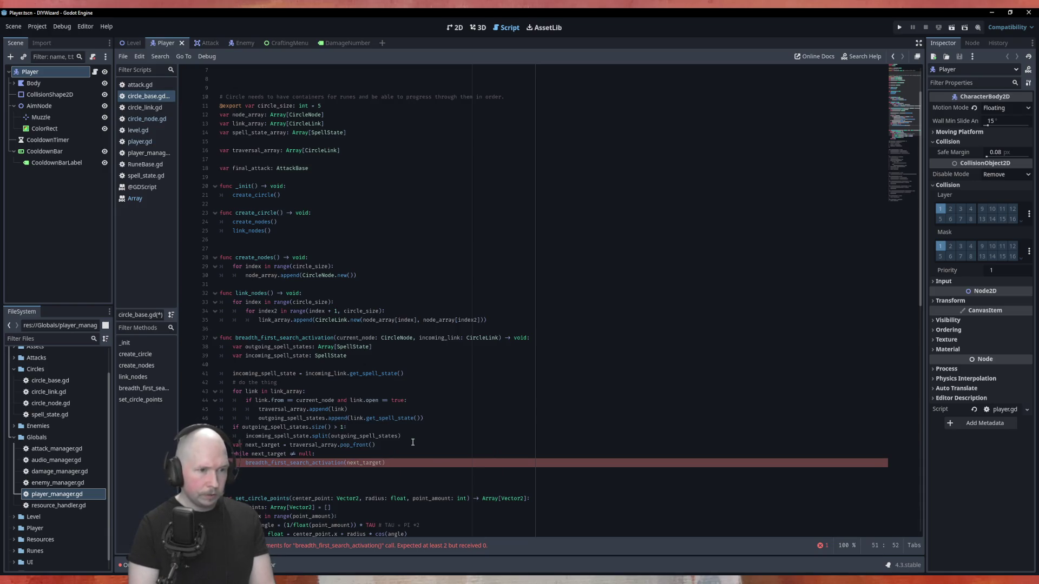
type(".to")
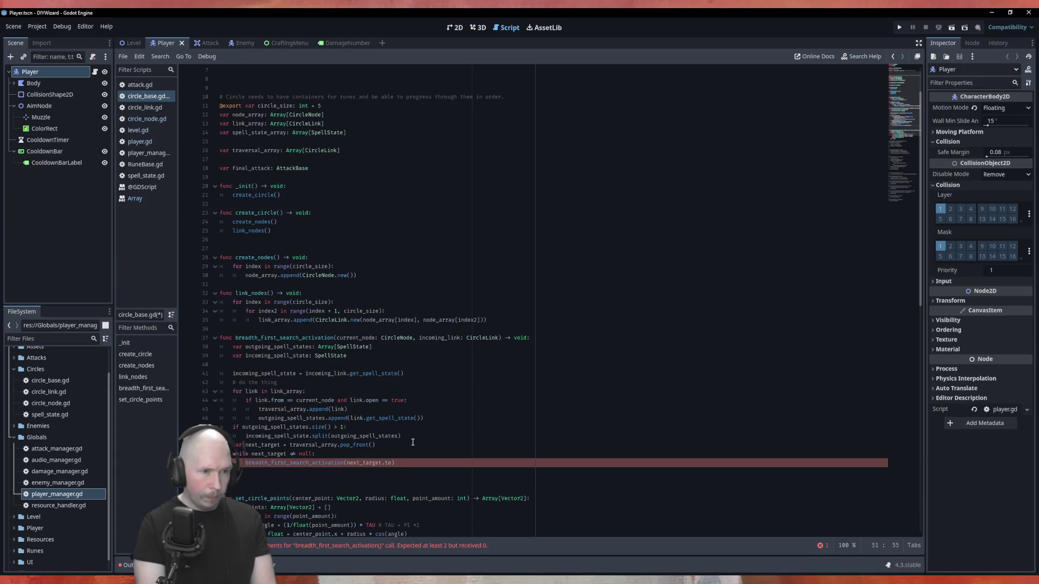
type(",")
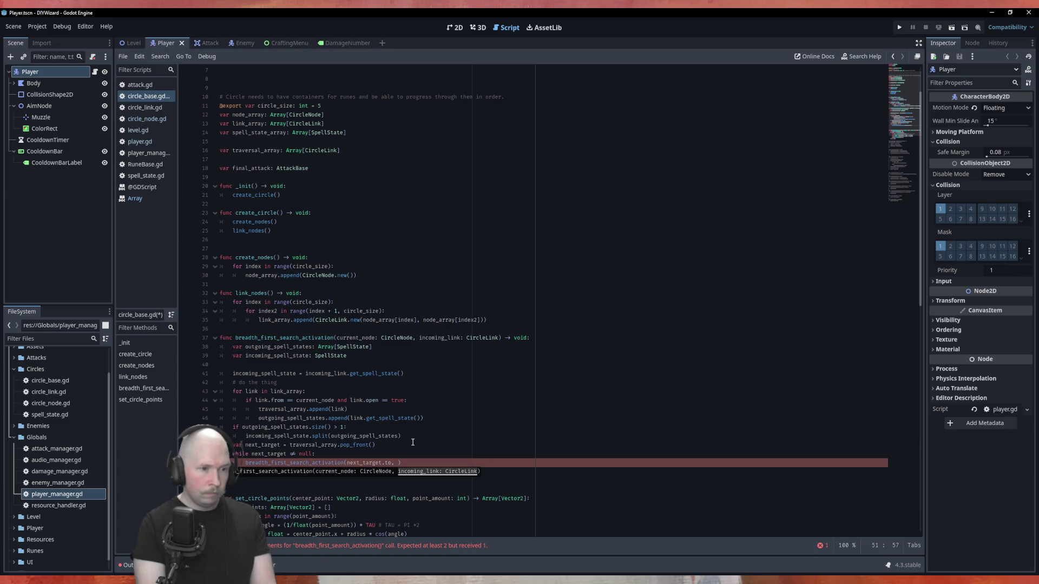
key("BackSpace")
key("BackSpace")
key("BackSpace")
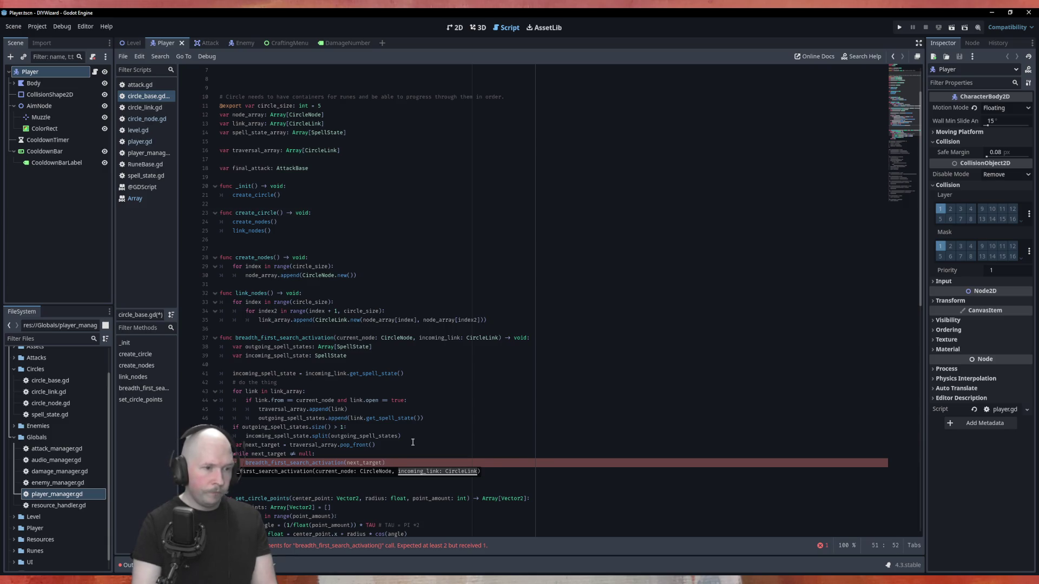
Step: Declare 'var current_node: CircleNode = incoming_link.to' inside breadth_first_search_activation
double_click(371, 338)
key("ctrl+c")
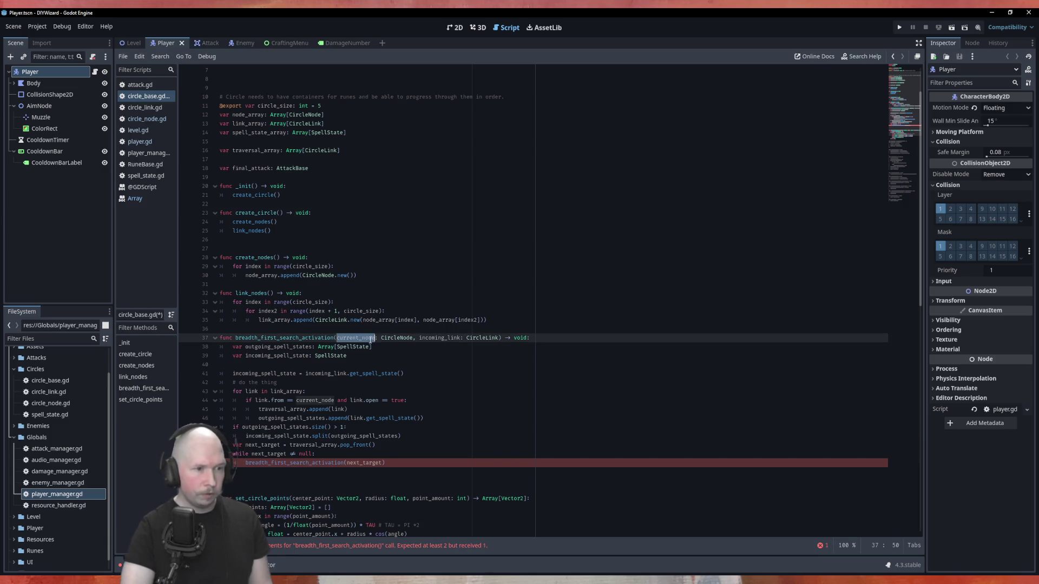
left_click(270, 362)
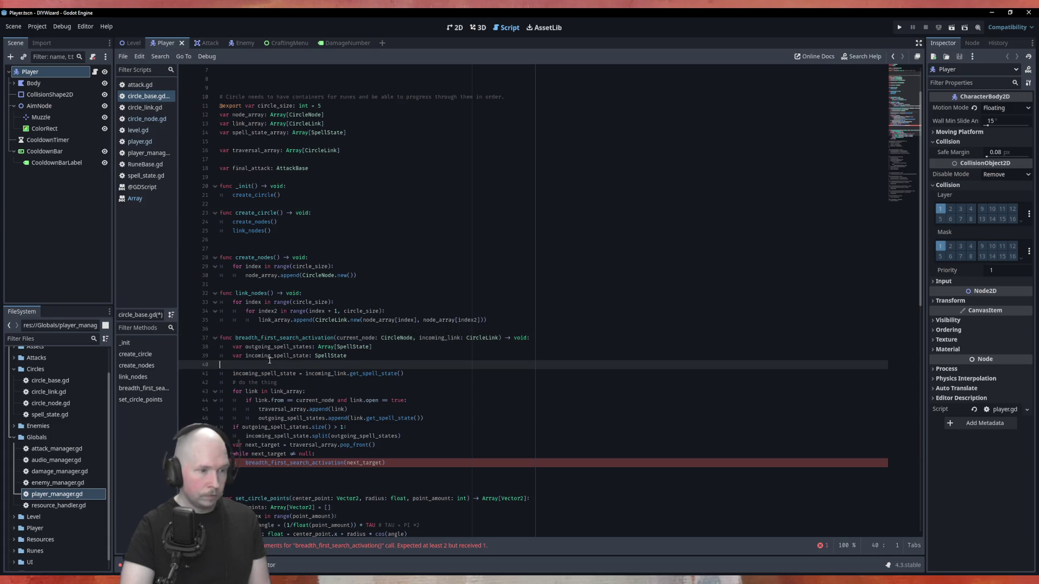
key("Tab")
type("var")
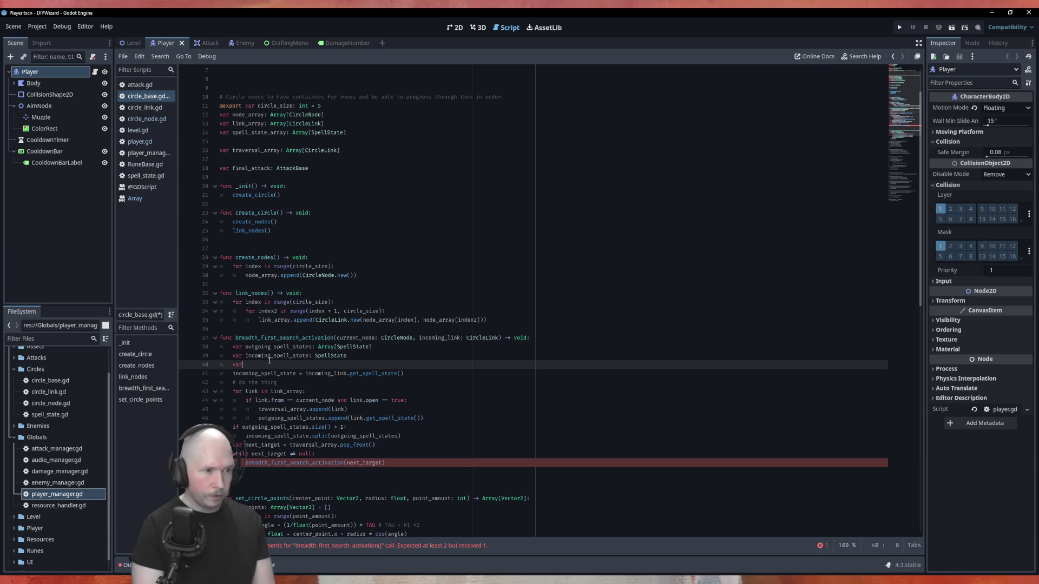
key("ctrl+v")
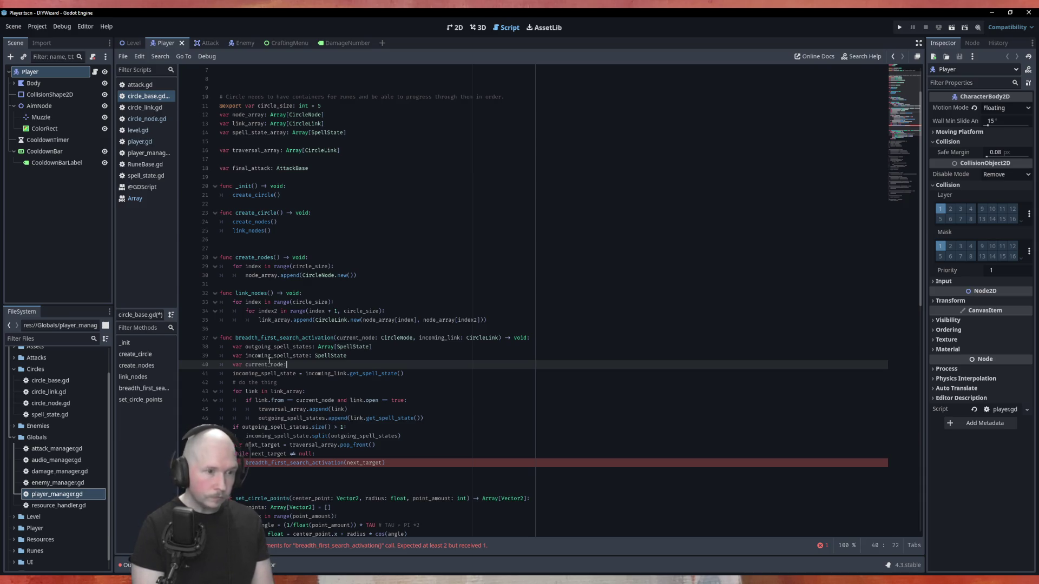
type("Cir")
key("Down")
key("Down")
key("Return")
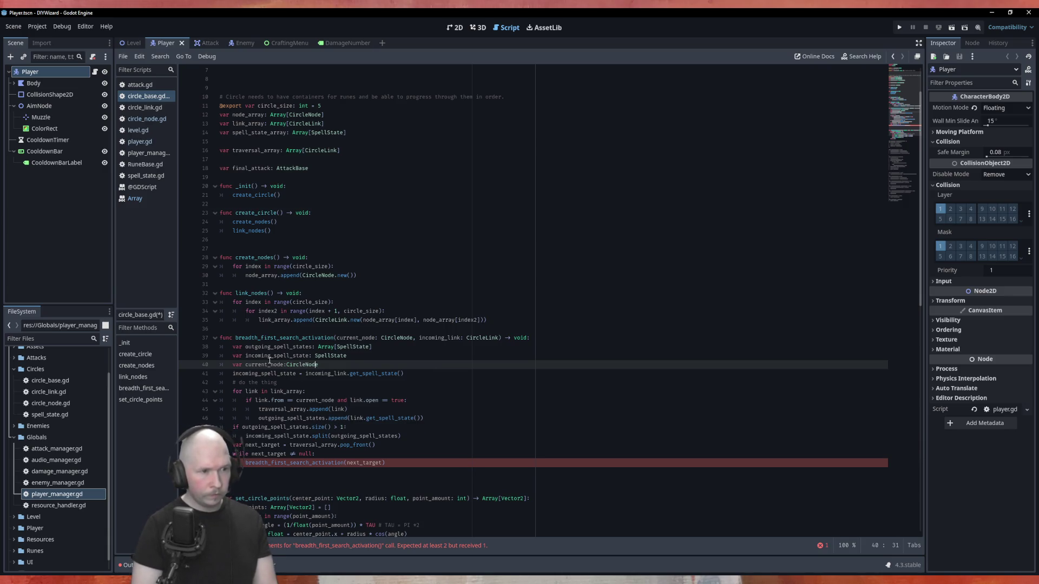
key("Left")
key("Left")
key("End")
type("= incoming_link")
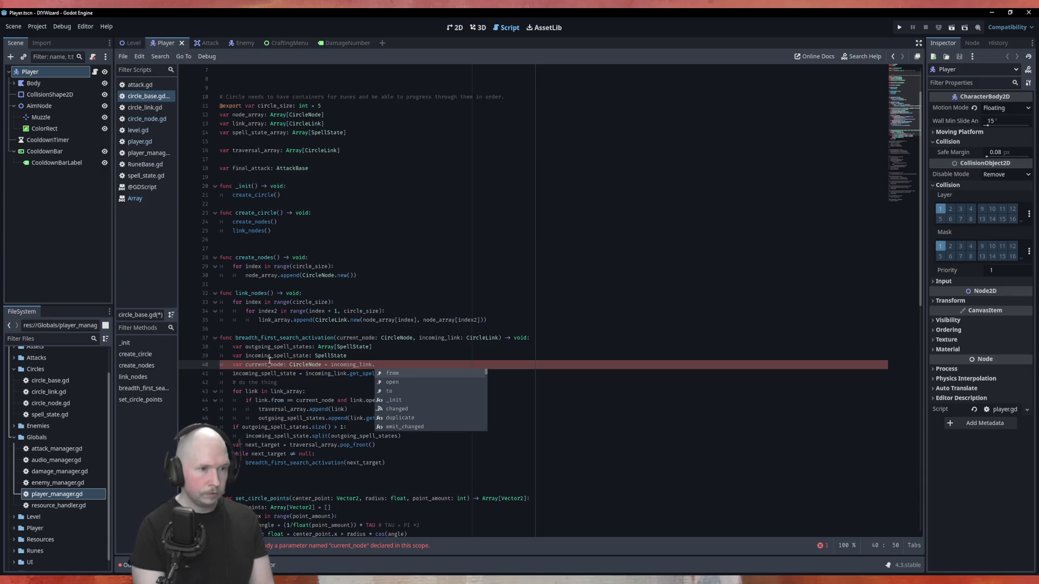
key("Down")
key("Down")
key("Return")
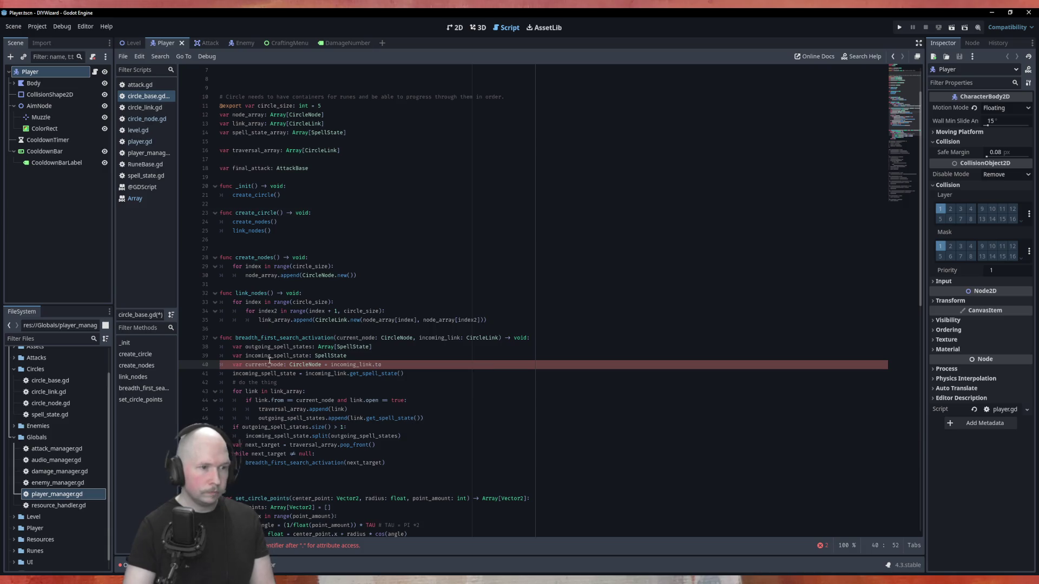
key("Return")
Step: Remove the current_node parameter from the function signature
left_click_drag(420, 338, 337, 338)
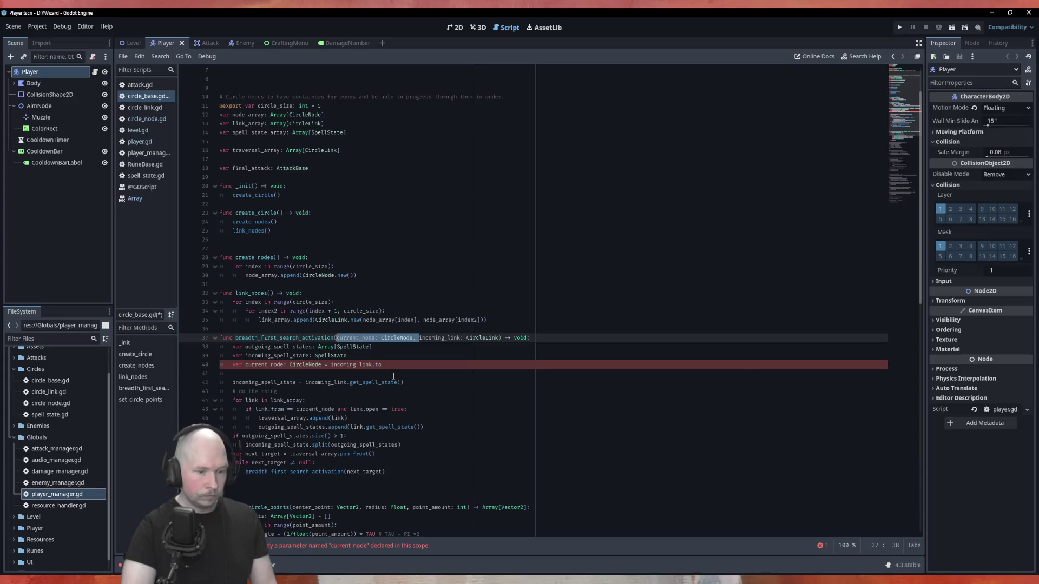
key("BackSpace")
left_click(453, 426)
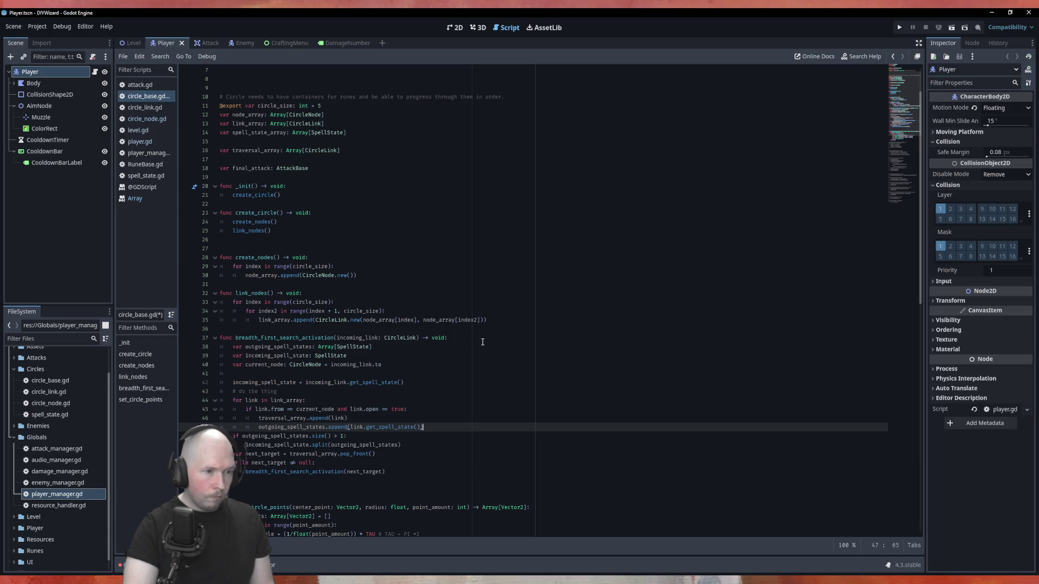
Step: After the recursive call, reassign 'next_target = traversal_array.pop_front()' and save circle_base.gd
left_click(429, 469)
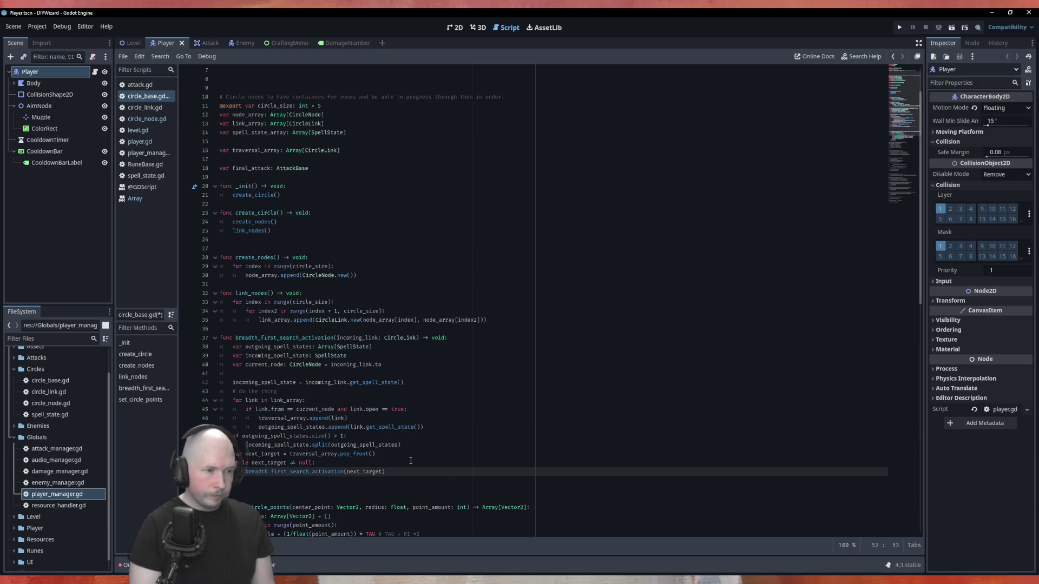
key("Return")
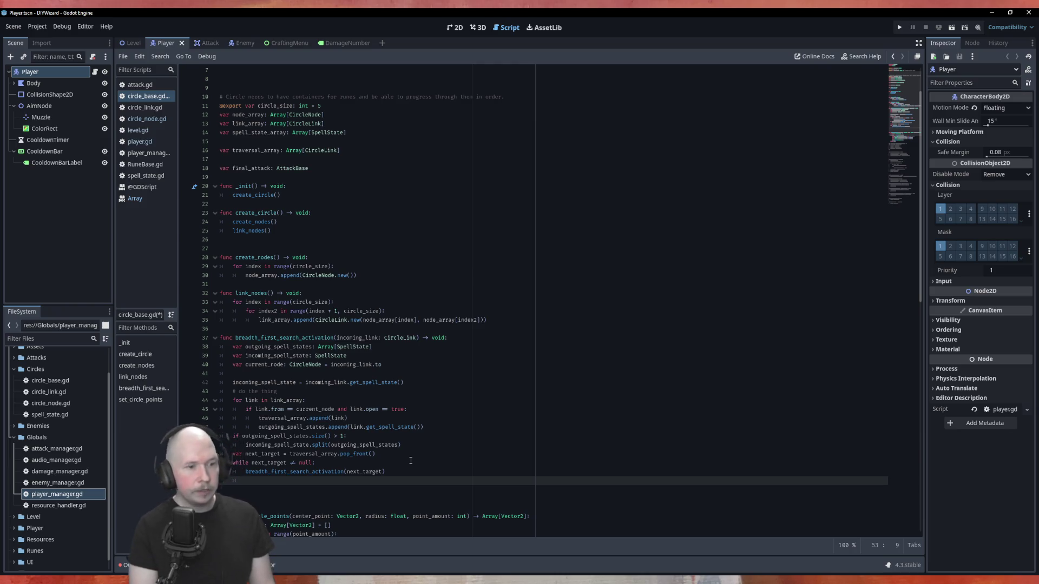
type("nex")
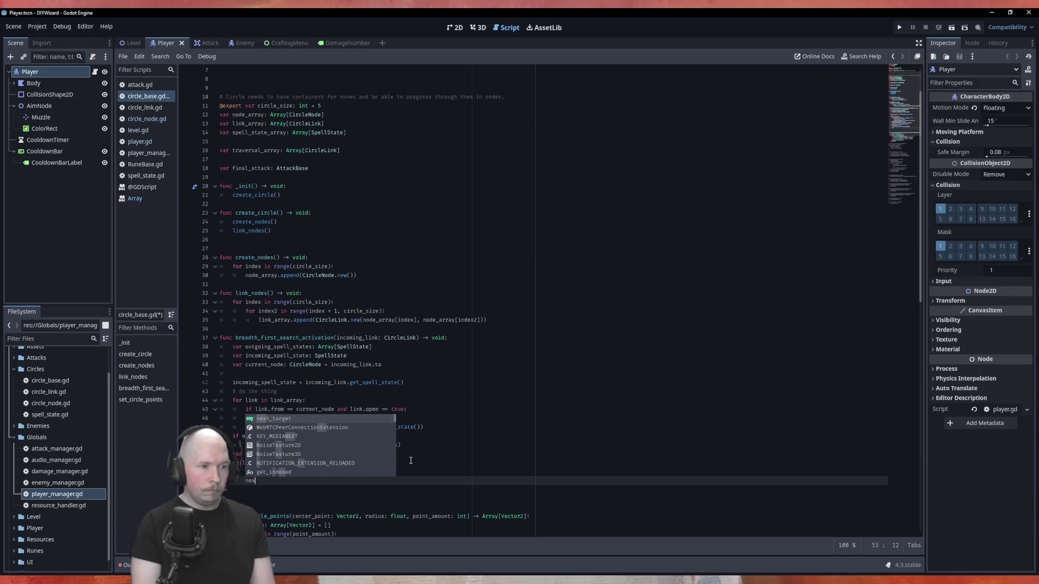
key("Return")
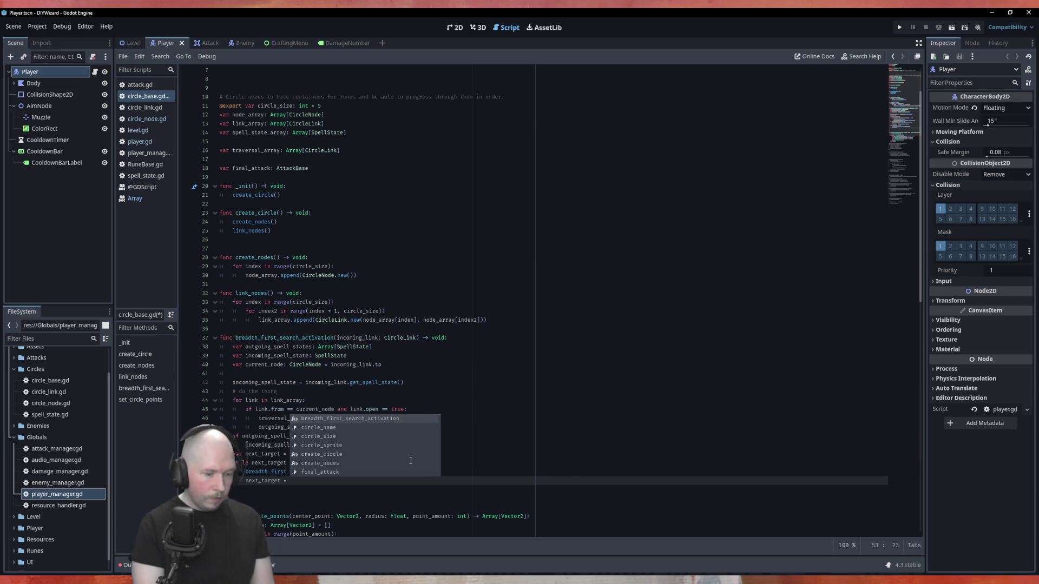
type("tra")
key("Return")
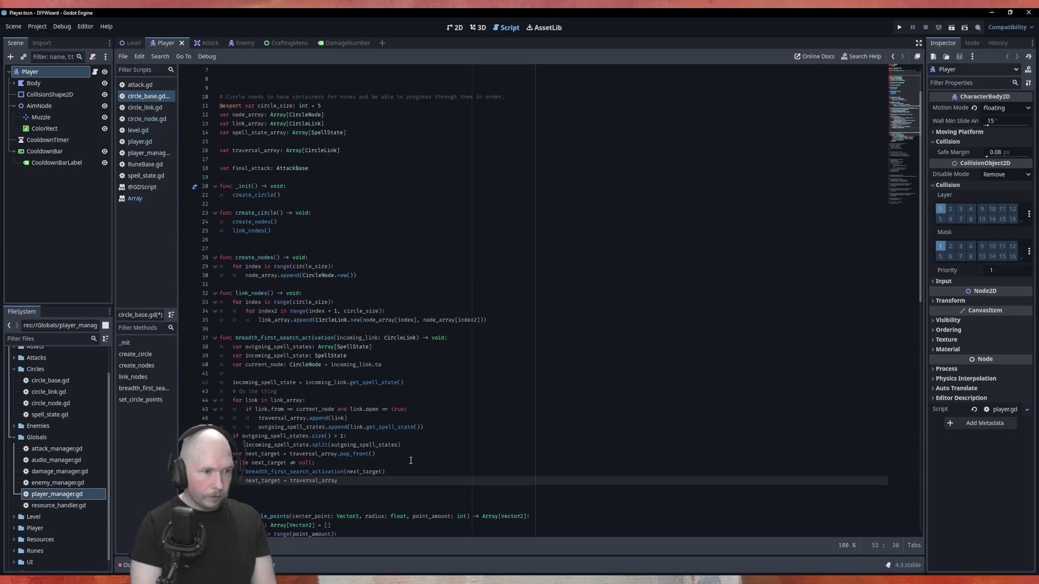
type(".po")
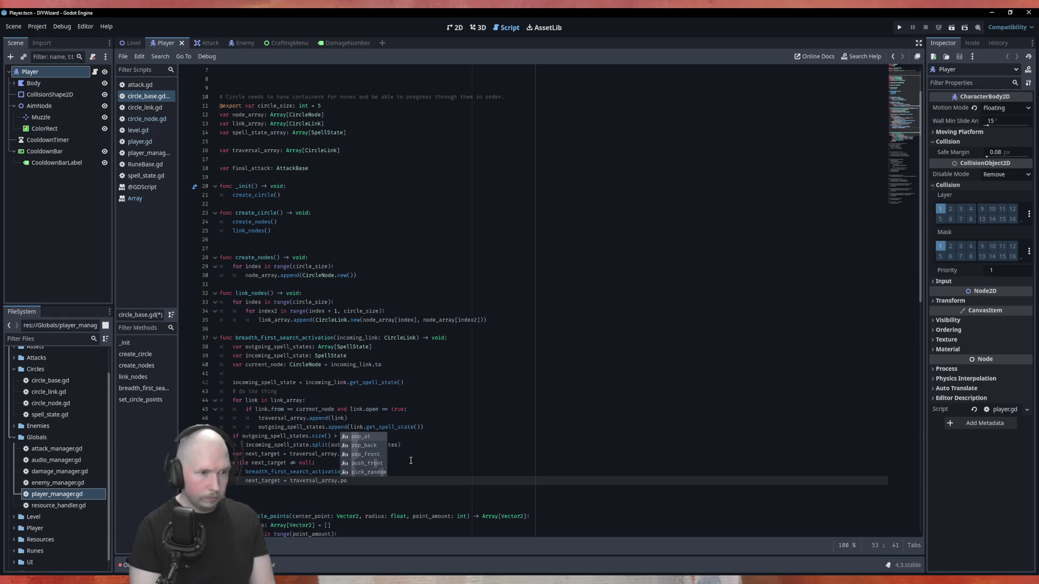
type("p_f")
key("Return")
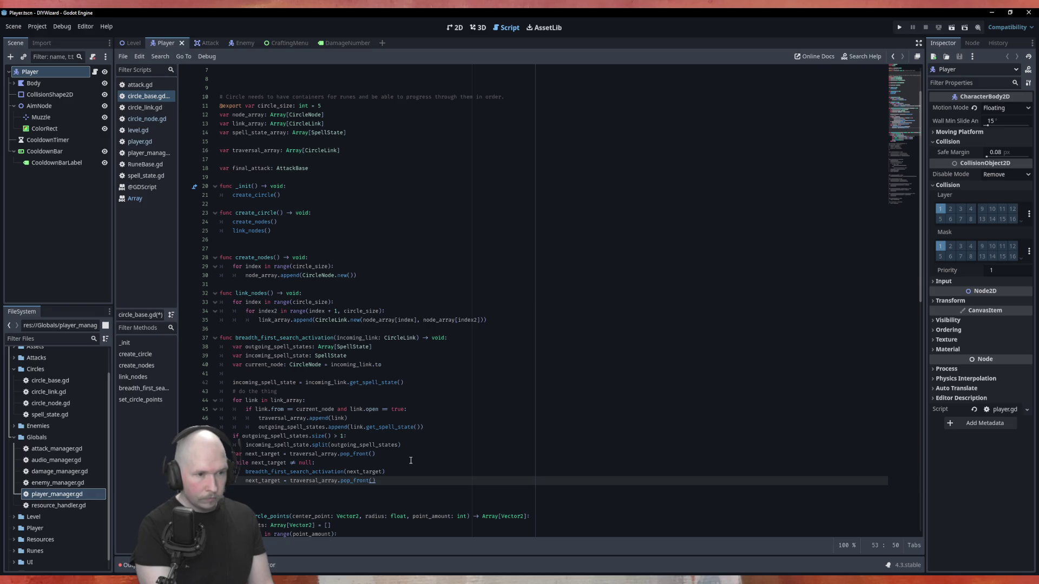
key("ctrl+s")
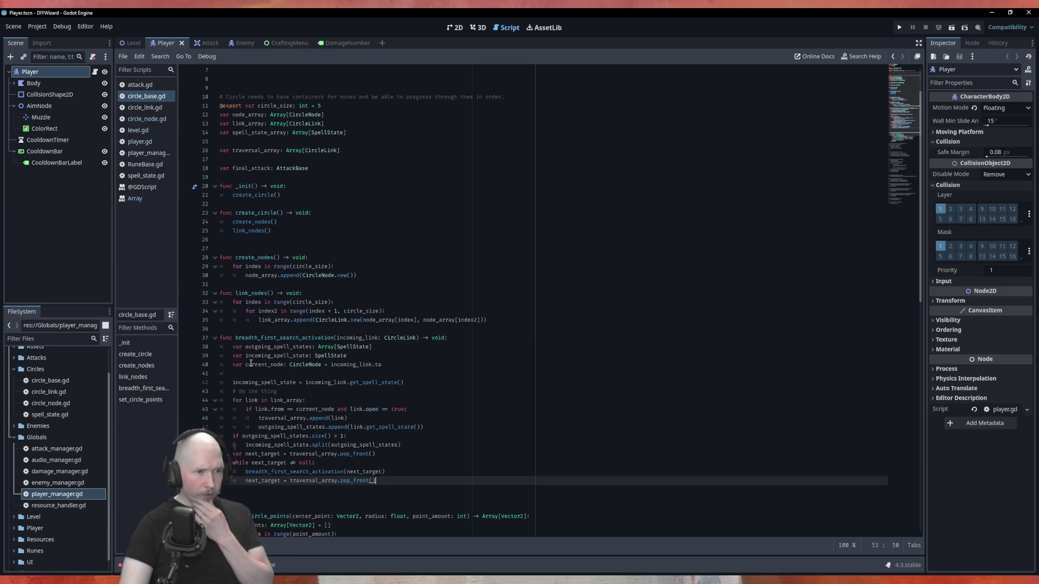
Step: Check uses of outgoing_spell_states and incoming_spell_state, then add an outdented line after the split call
double_click(291, 346)
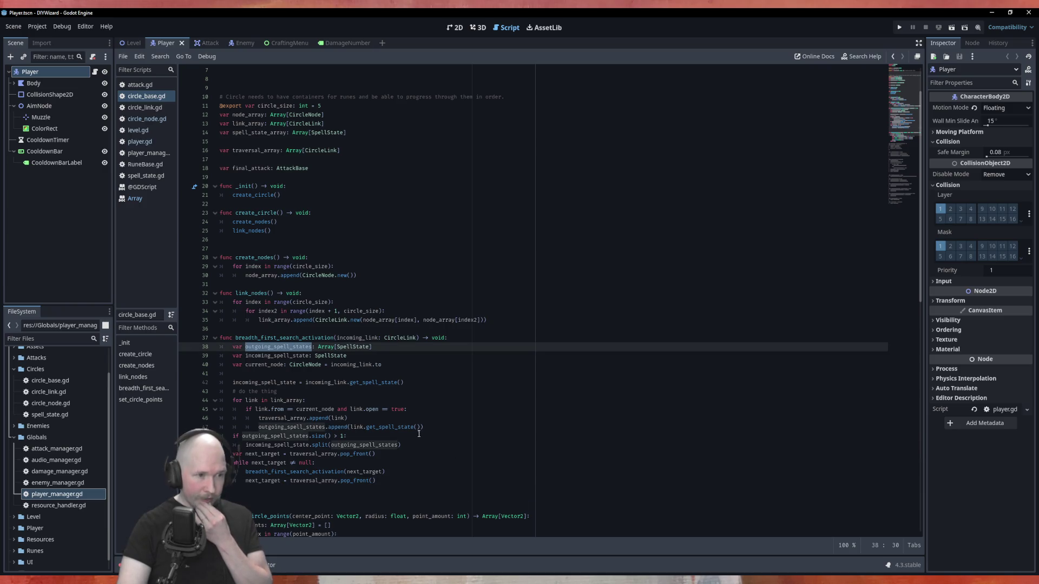
double_click(296, 356)
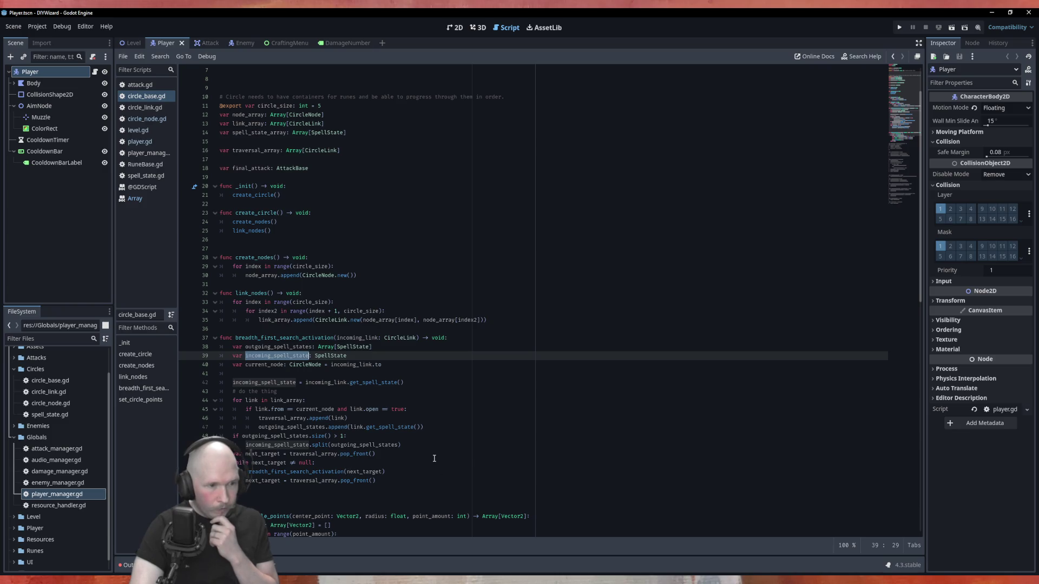
left_click(422, 446)
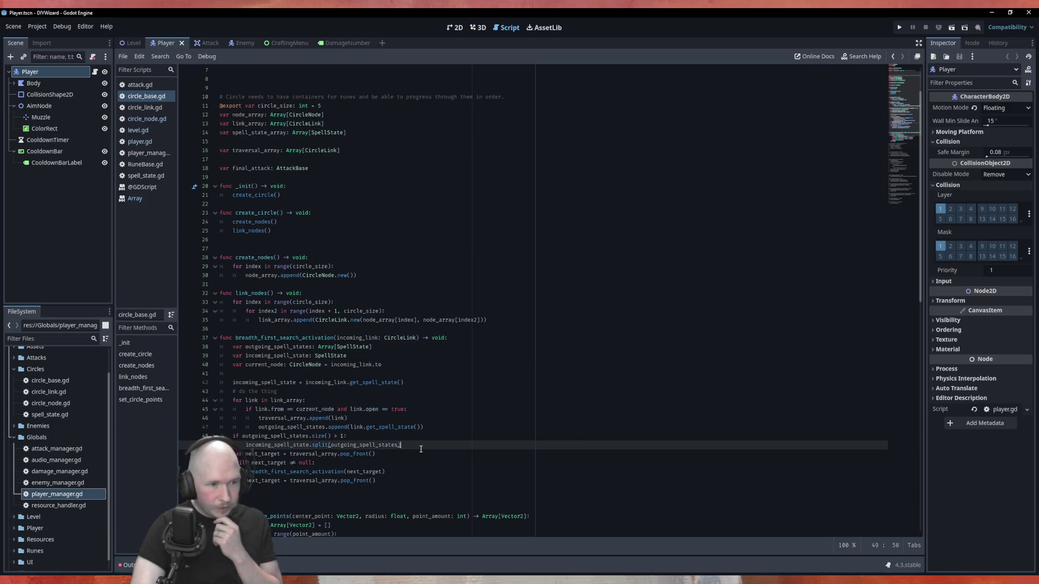
key("Return")
key("BackSpace")
type("# we're the l")
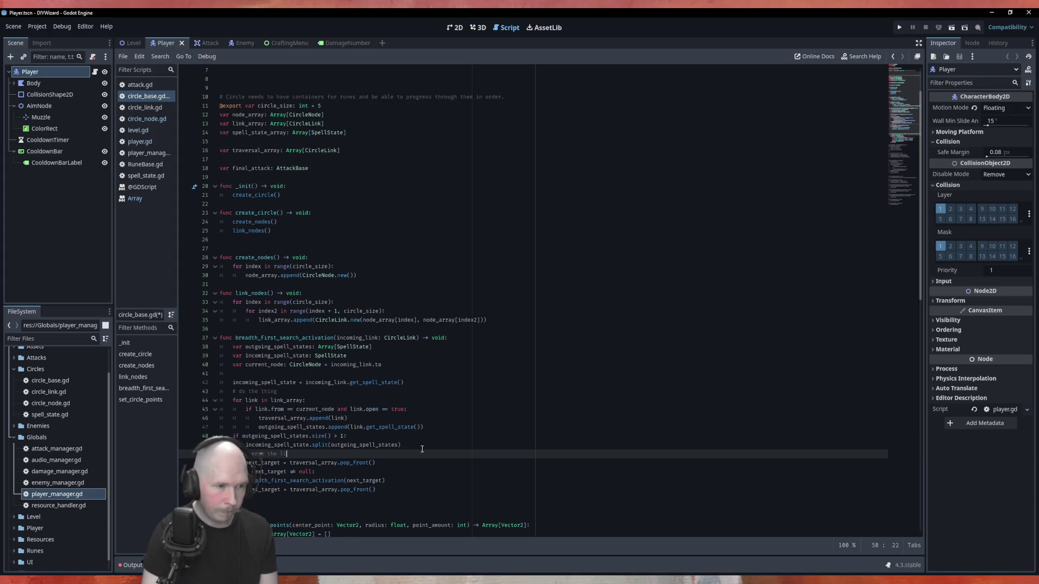
Step: Finish the '# traverse the target link array' comment and start a current_node.activate call under '# do the thing'
type("nk")
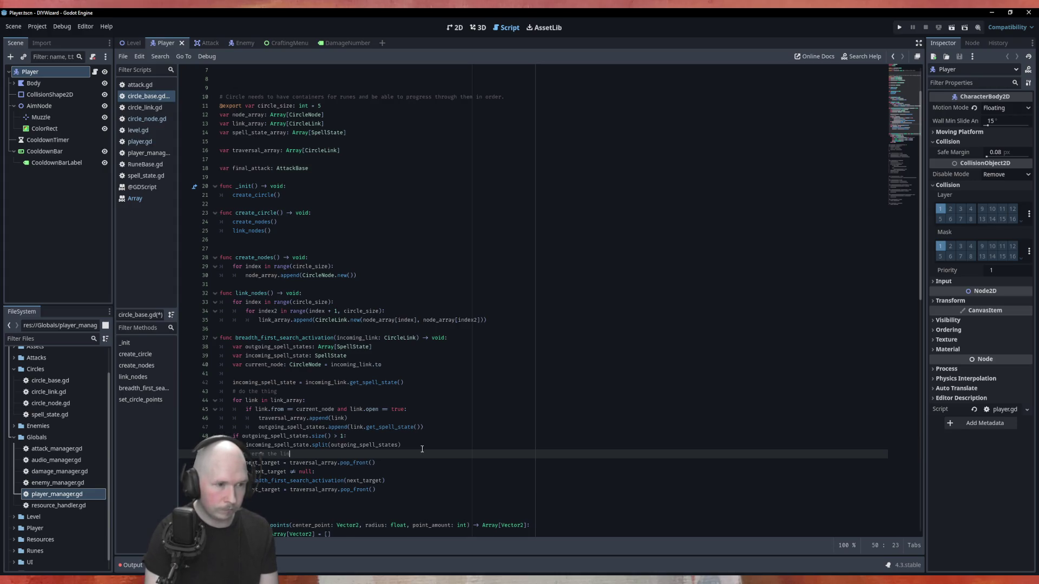
type("get")
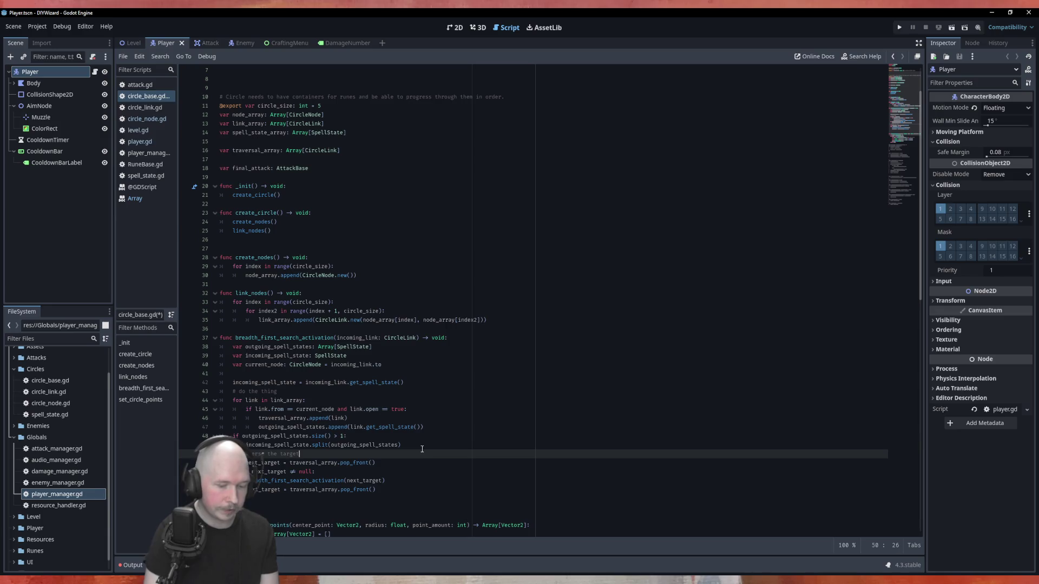
type(" link")
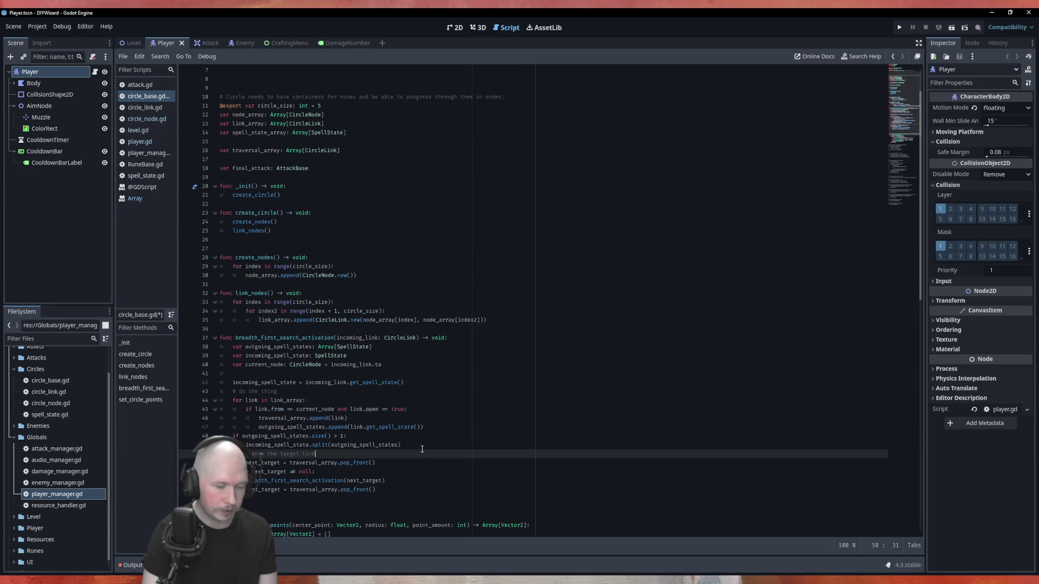
type(" array")
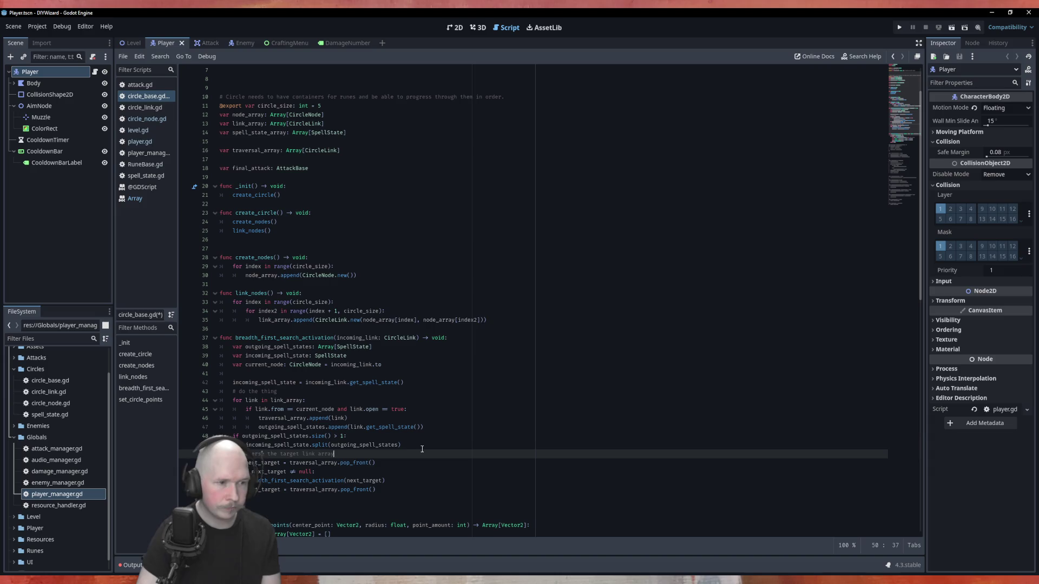
key("Home")
key("Return")
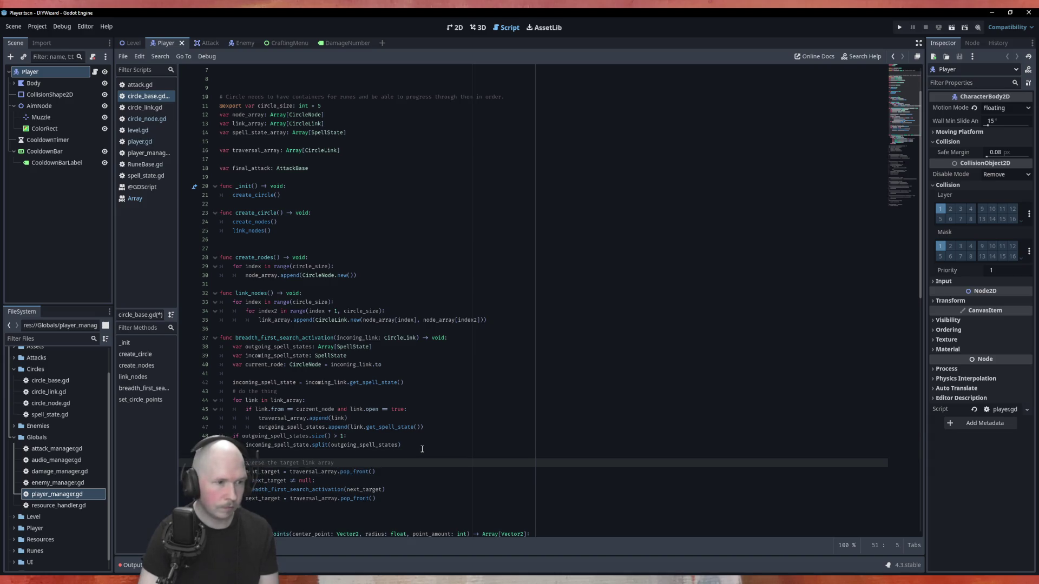
key("Up")
key("Up")
key("Up")
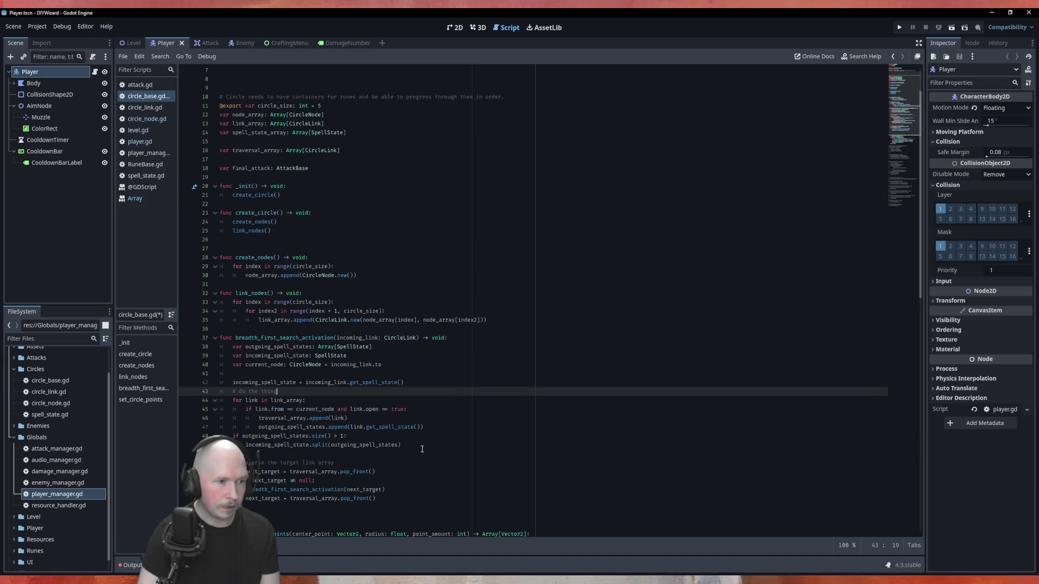
key("Return")
key("Return")
key("Up")
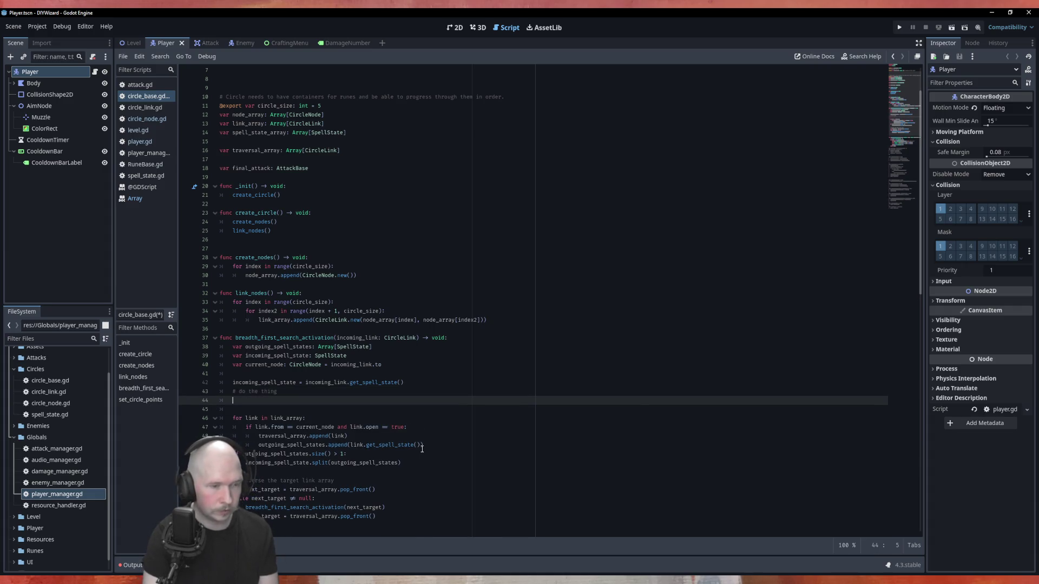
type("current_node.")
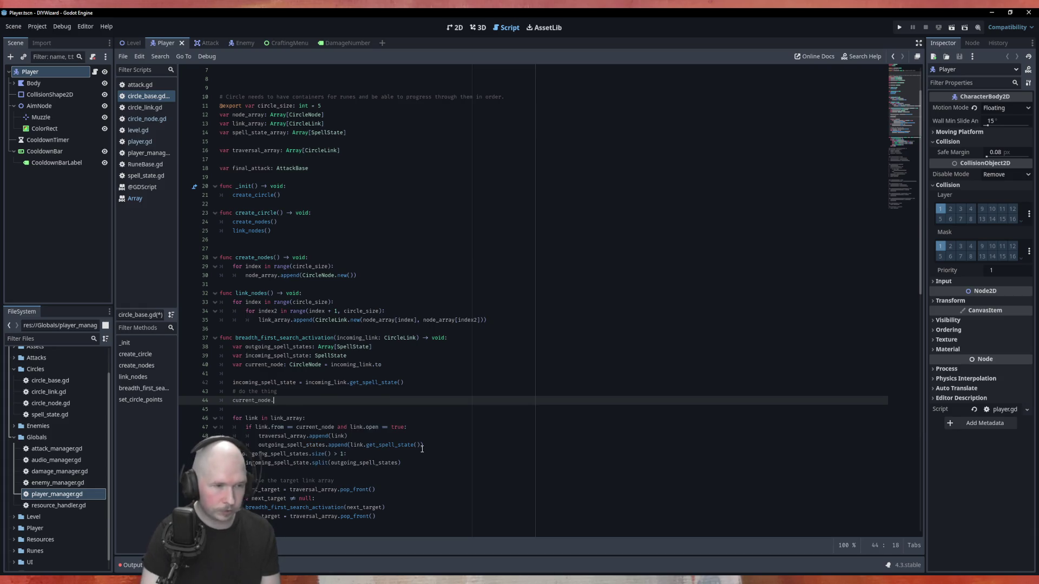
type("ac")
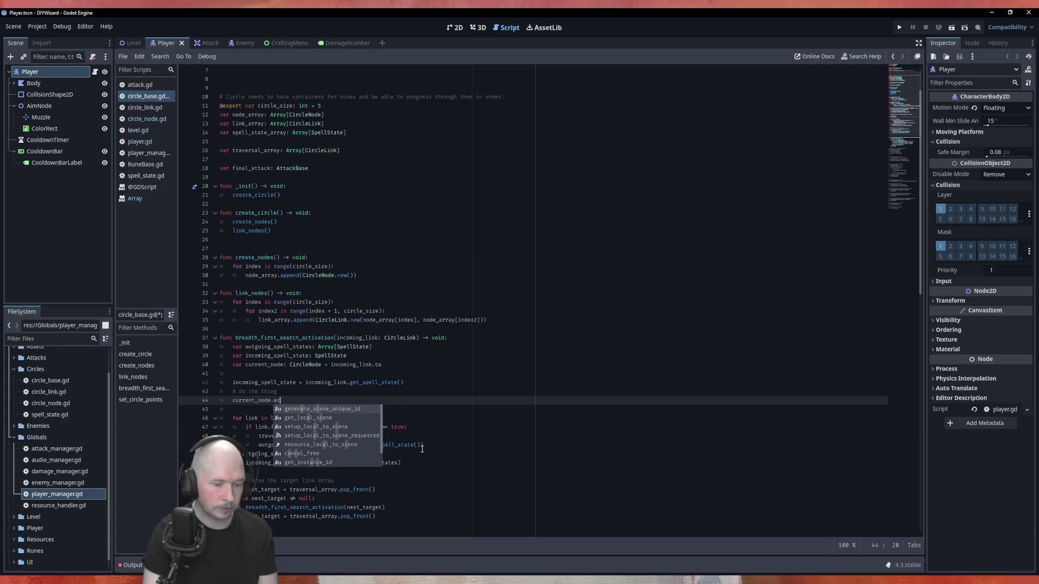
type("tivate")
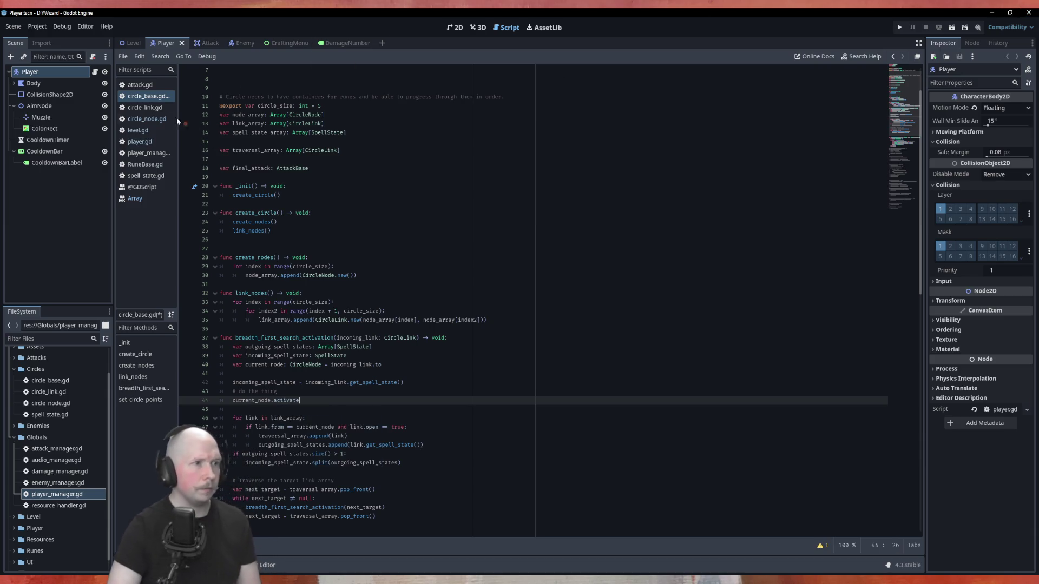
Step: In circle_node.gd, add func activate_rune() -> void calling contained_rune.activate_rune(spell_state)
left_click(147, 119)
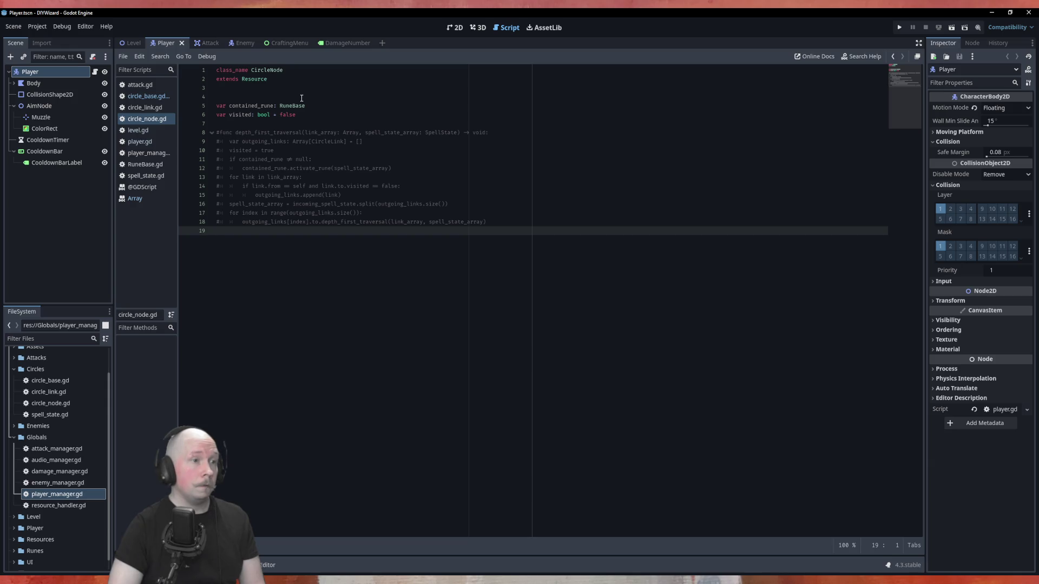
key("Return")
type("fu")
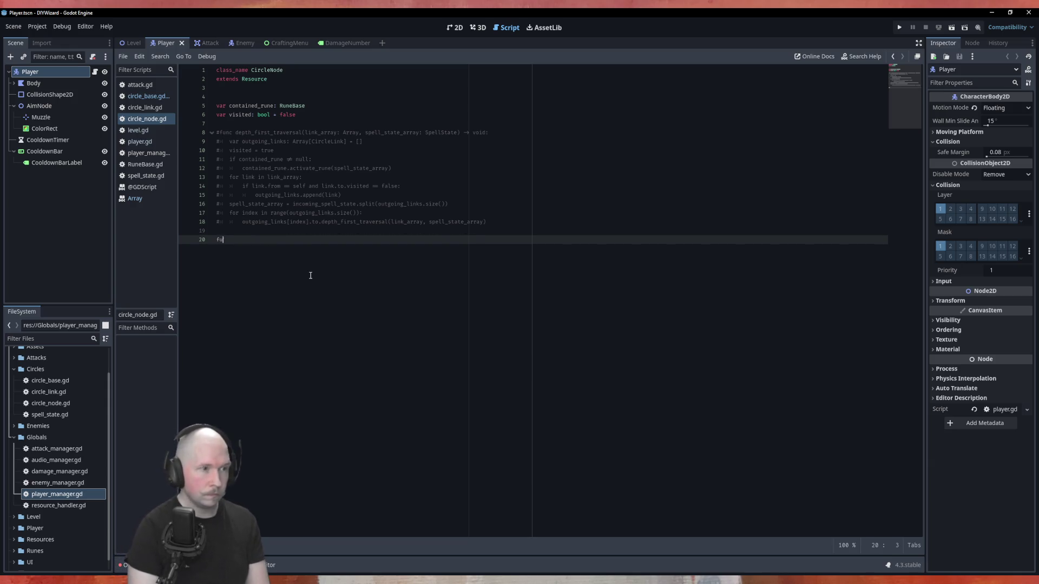
type("nc ac")
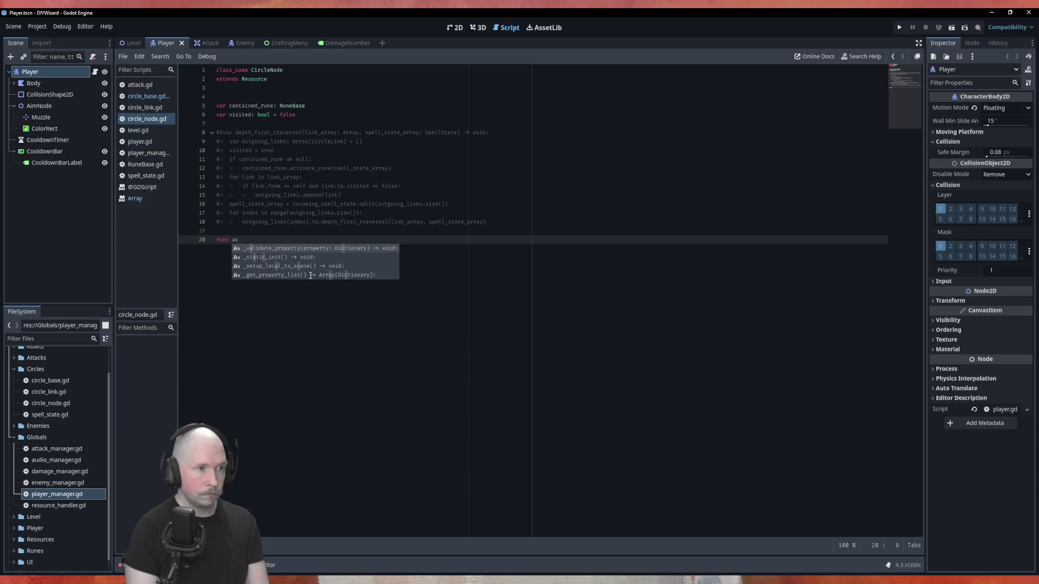
type("tivate_")
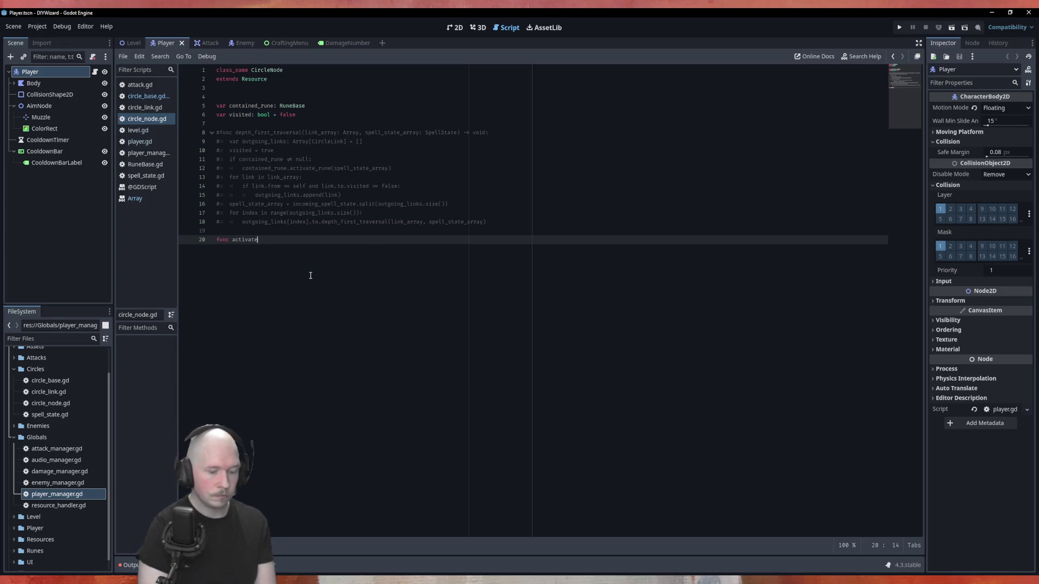
type("run")
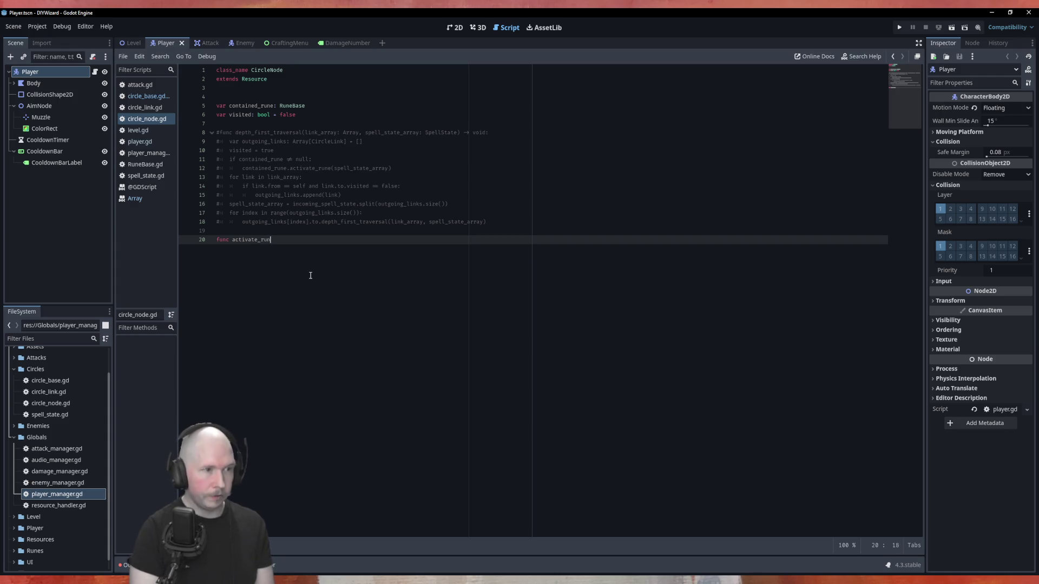
type("e() -> ")
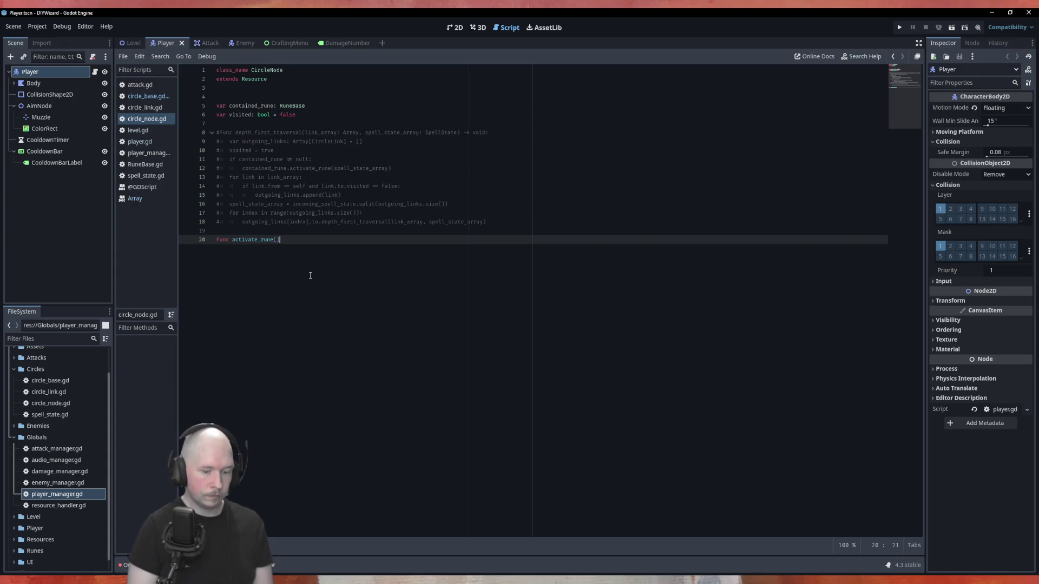
type("void")
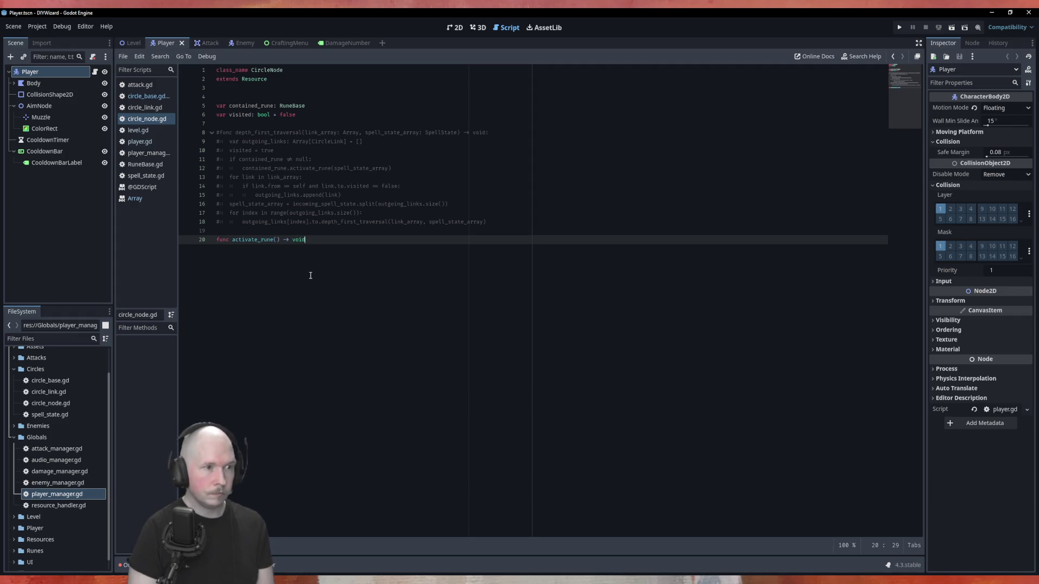
type(":")
key("Return")
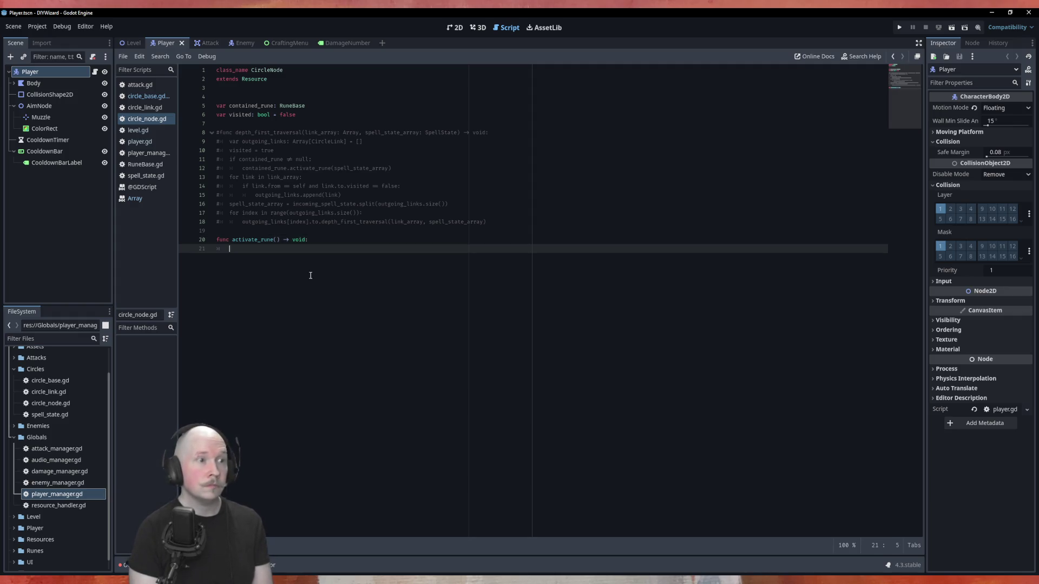
type("contained_rune")
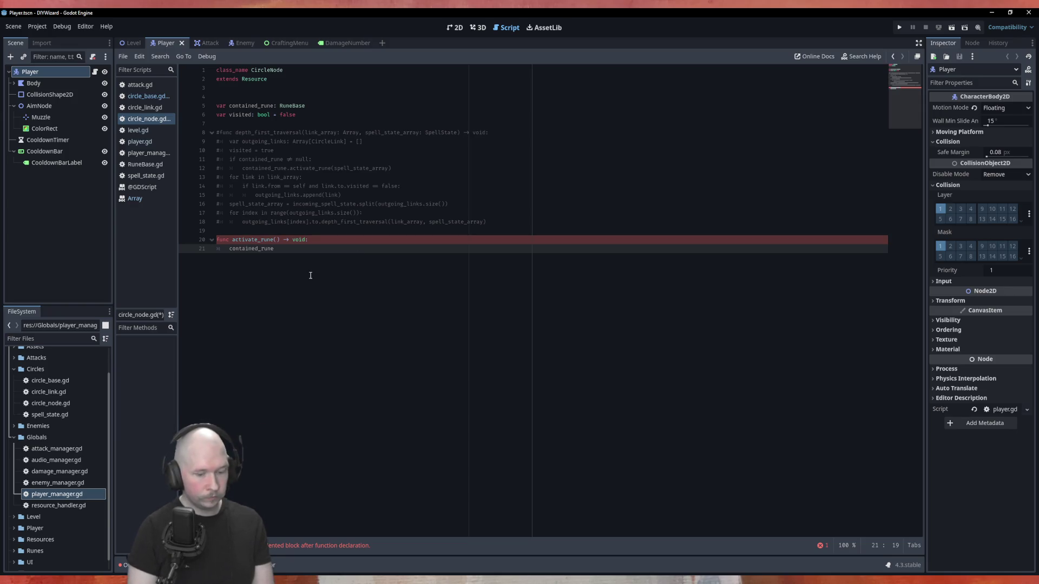
type(".act")
key("Return")
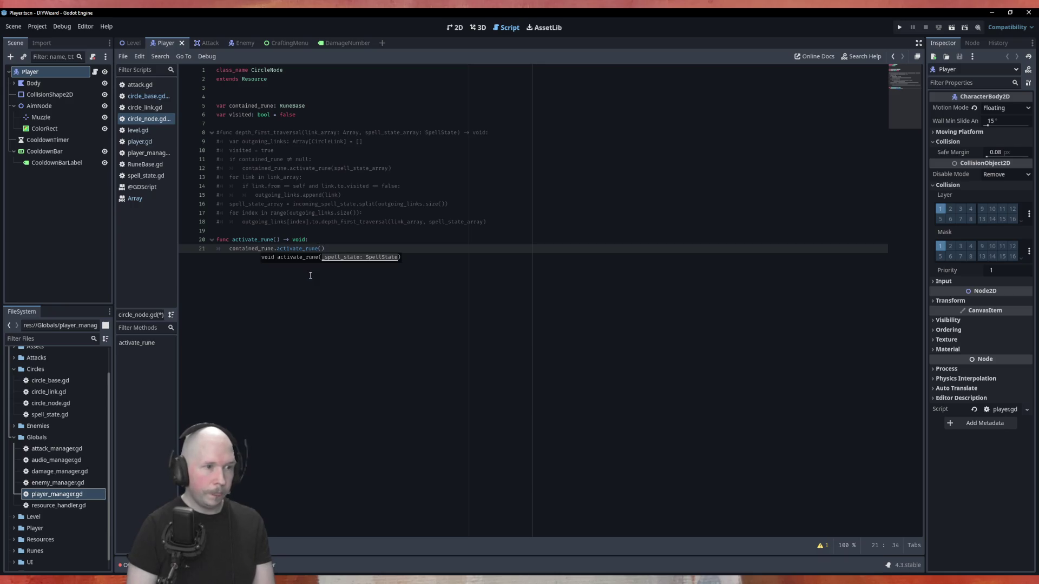
type("spe")
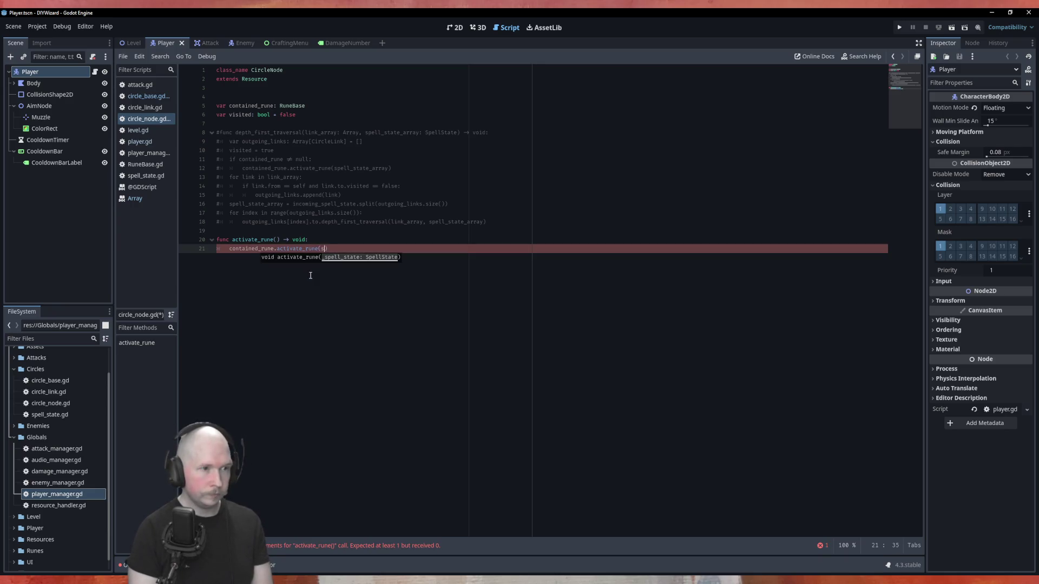
type("ll")
key("Return")
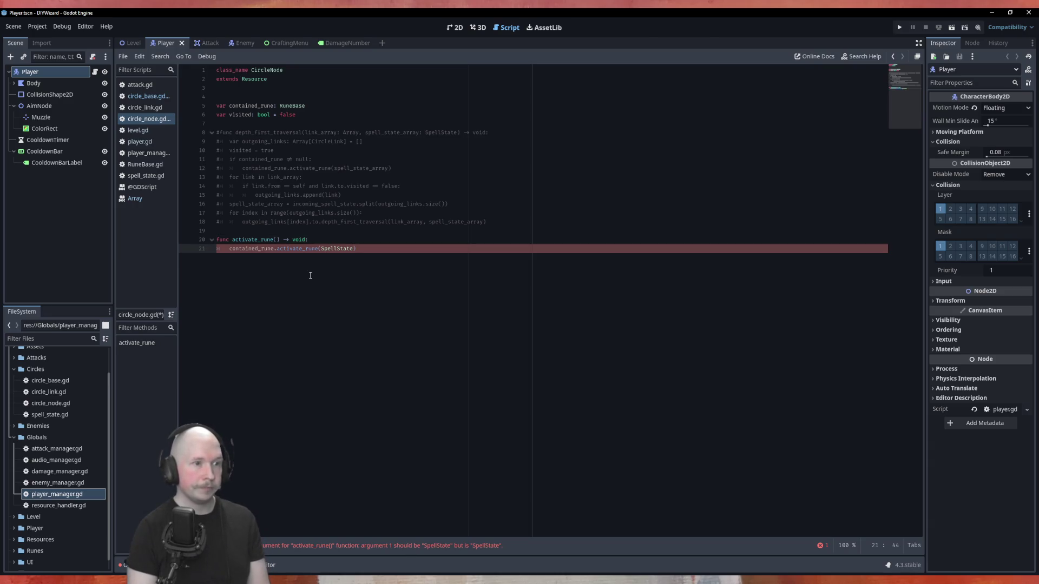
key("BackSpace")
key("BackSpace")
key("BackSpace")
type("_state")
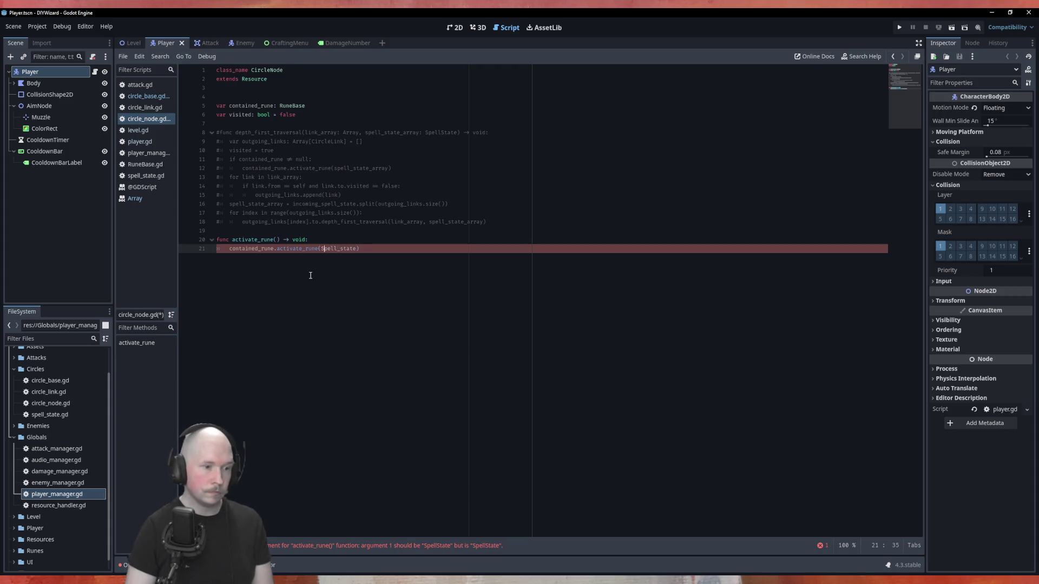
Step: Give activate_rune the parameter spell_state: SpellState
key("shift+Right")
key("shift+Right")
key("shift+Right")
key("shift+Right")
key("shift+Right")
key("shift+Right")
key("ctrl+c")
key("Up")
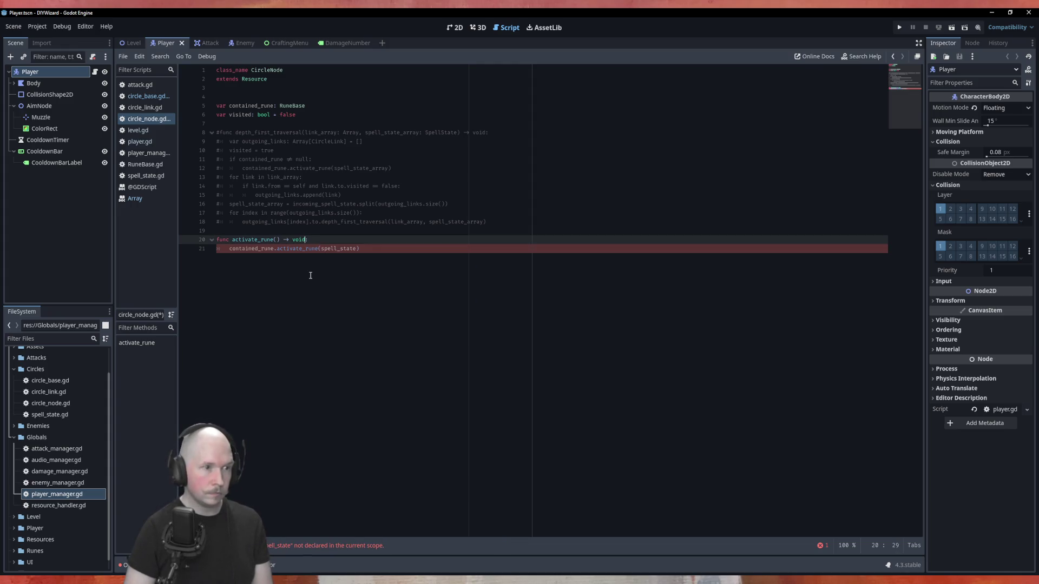
key("ctrl+v")
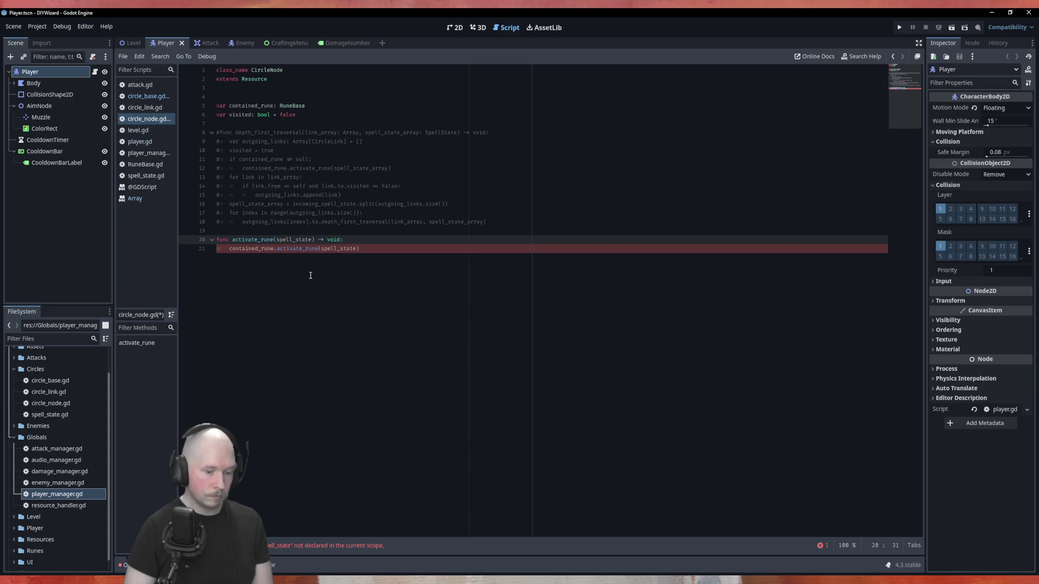
type(": SpellState")
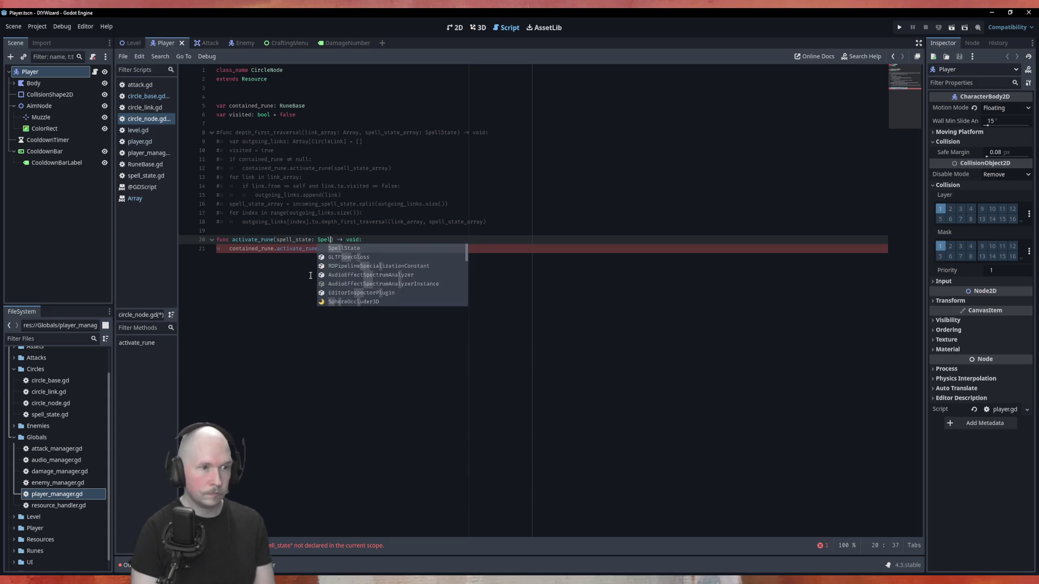
key("Down")
key("End")
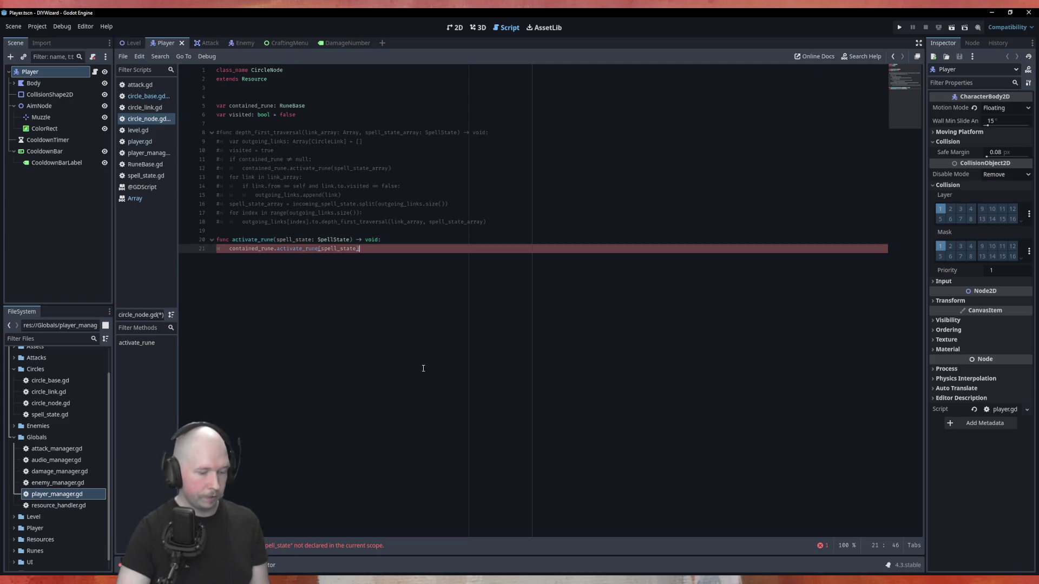
Step: Save, delete the old commented-out depth_first_traversal block, and save again
key("ctrl+s")
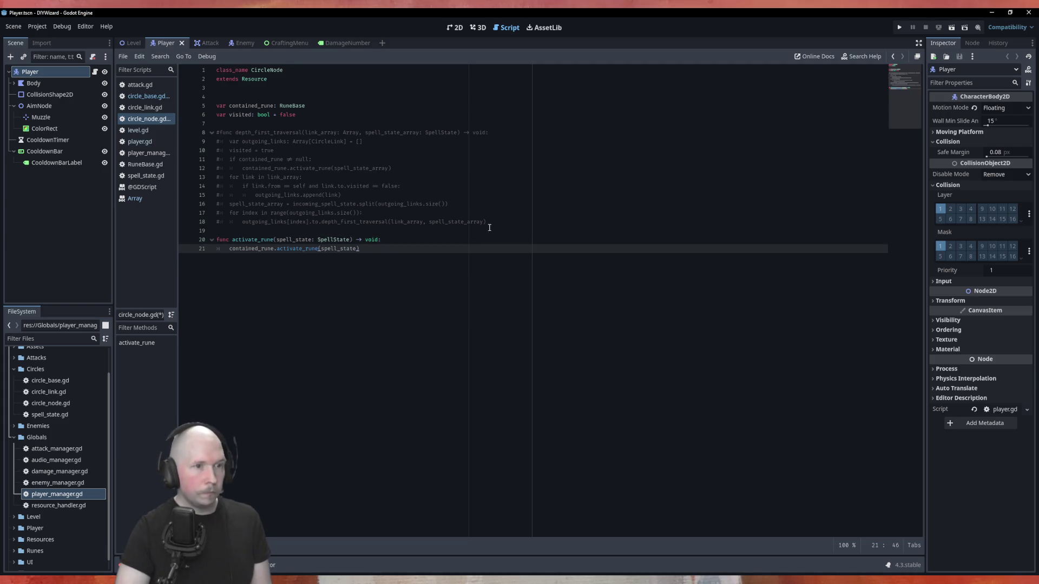
left_click(323, 234)
key("shift+Up")
key("shift+Up")
key("shift+Up")
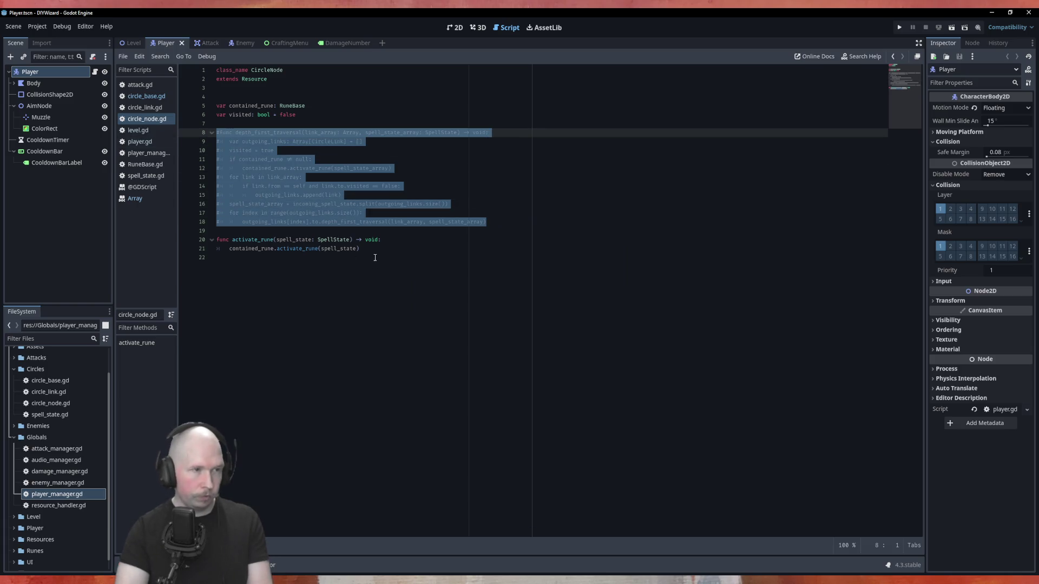
key("BackSpace")
key("BackSpace")
key("ctrl+s")
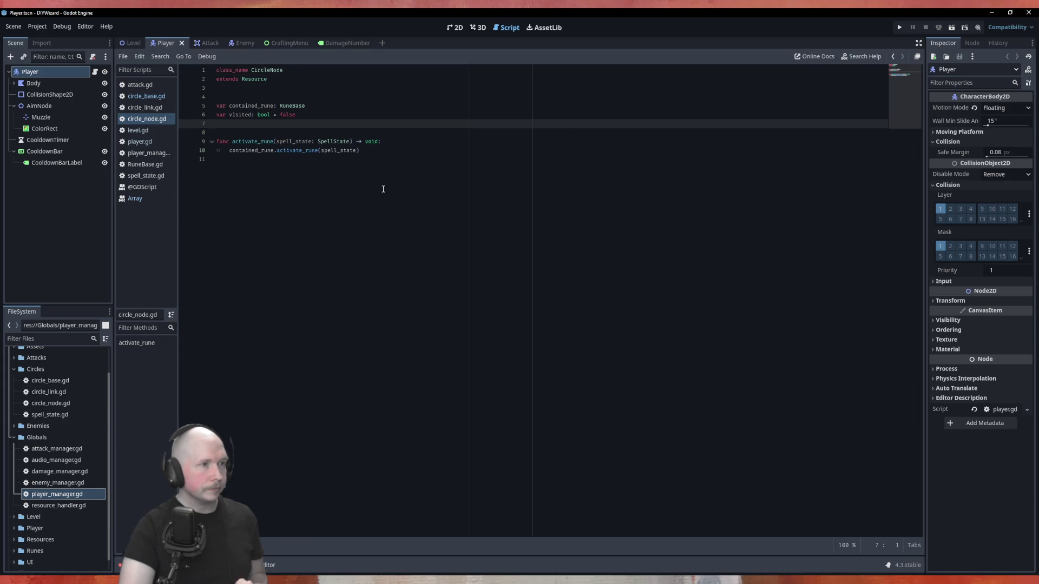
Step: In circle_base.gd, complete the call as current_node.activate_rune(incoming_spell_state) and save
left_click(144, 112)
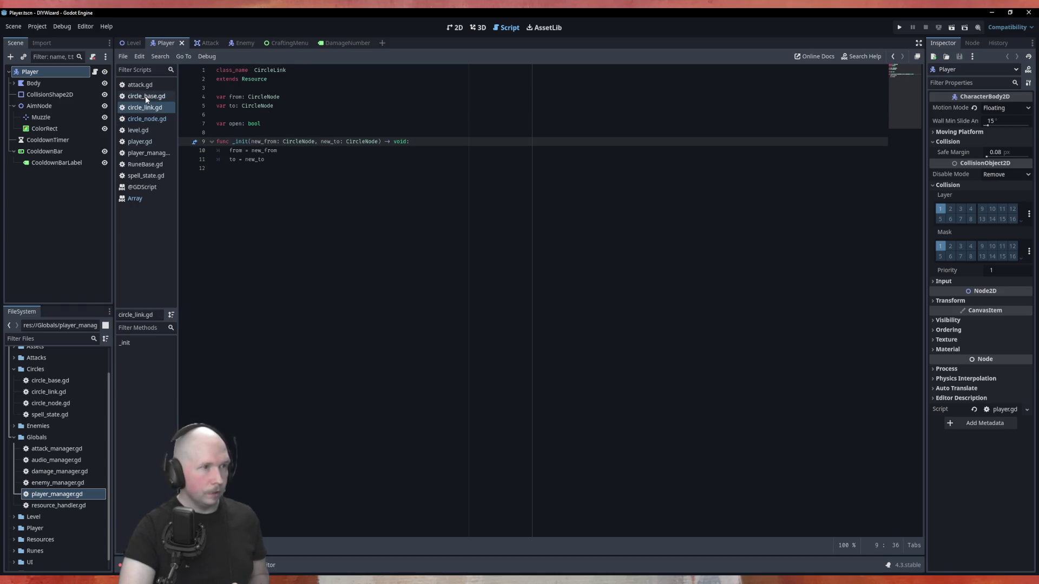
left_click(147, 96)
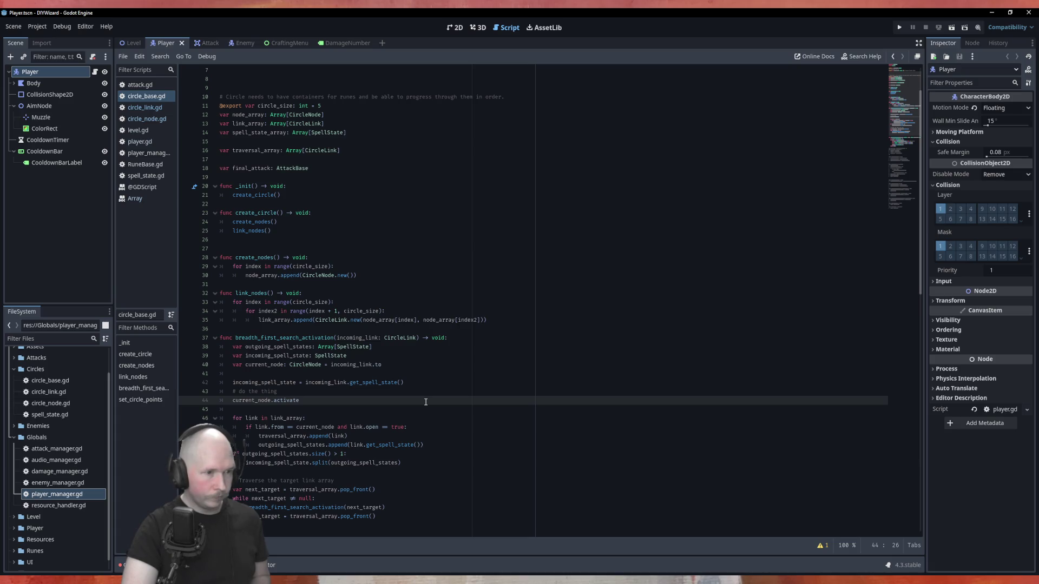
left_click(141, 120)
left_click(146, 97)
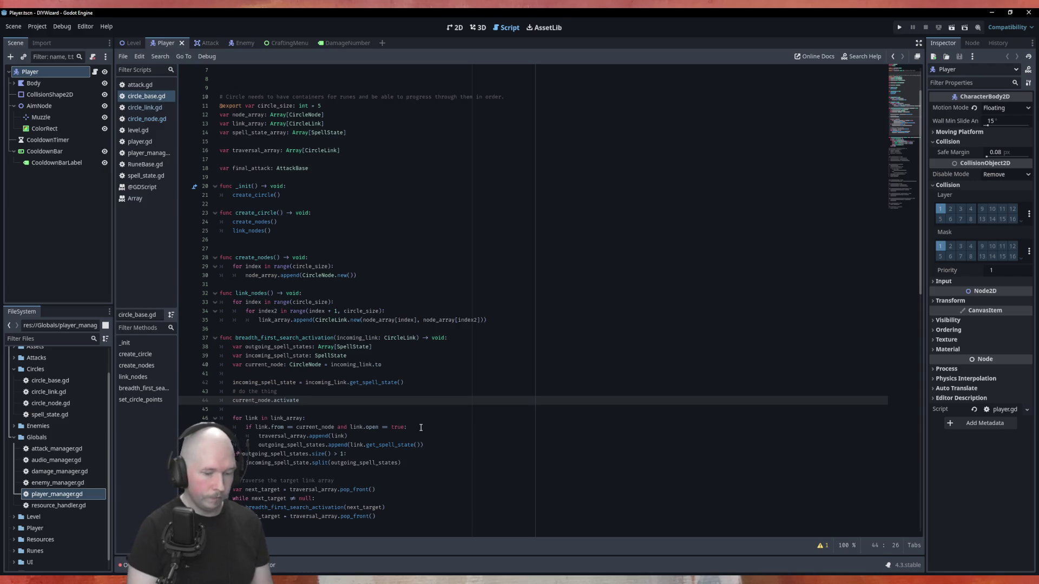
type("_ru")
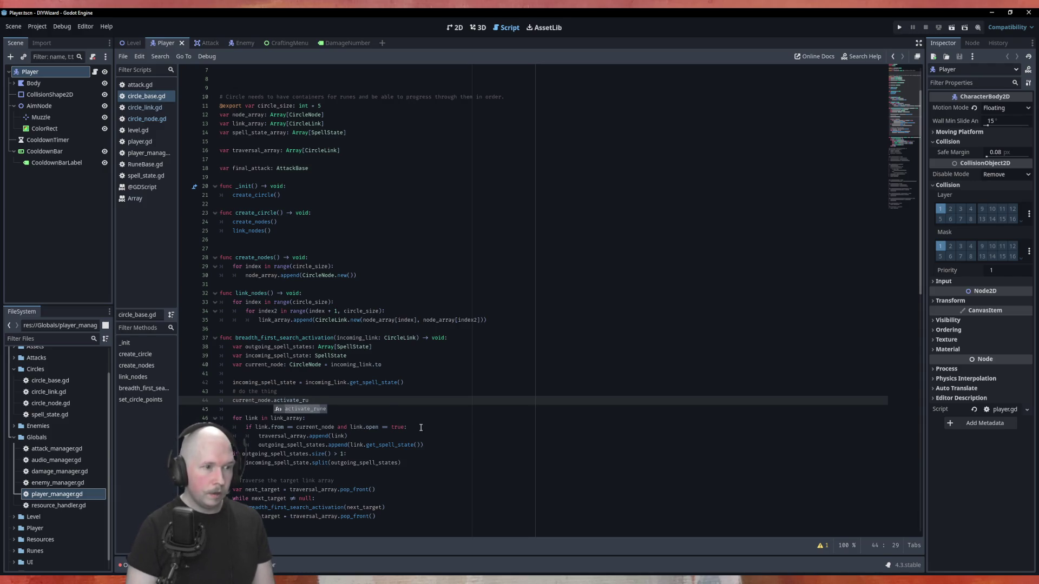
key("Return")
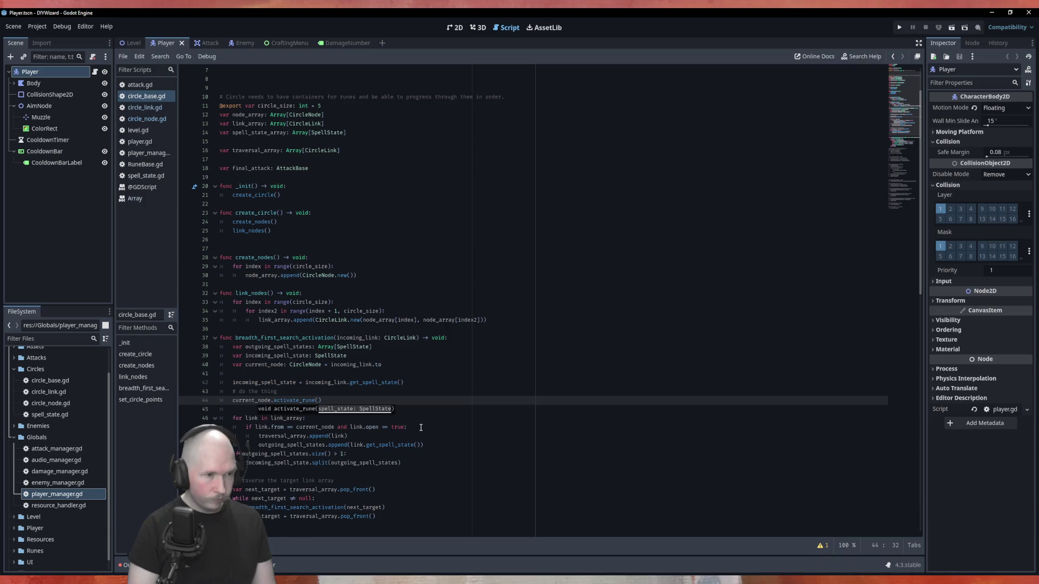
type("incom")
key("Down")
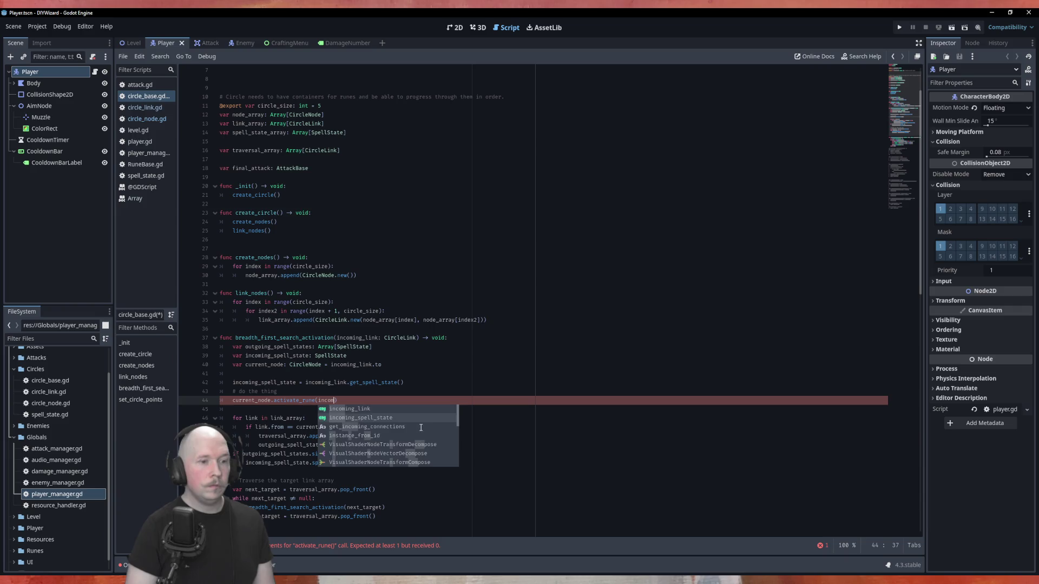
key("Return")
key("ctrl+s")
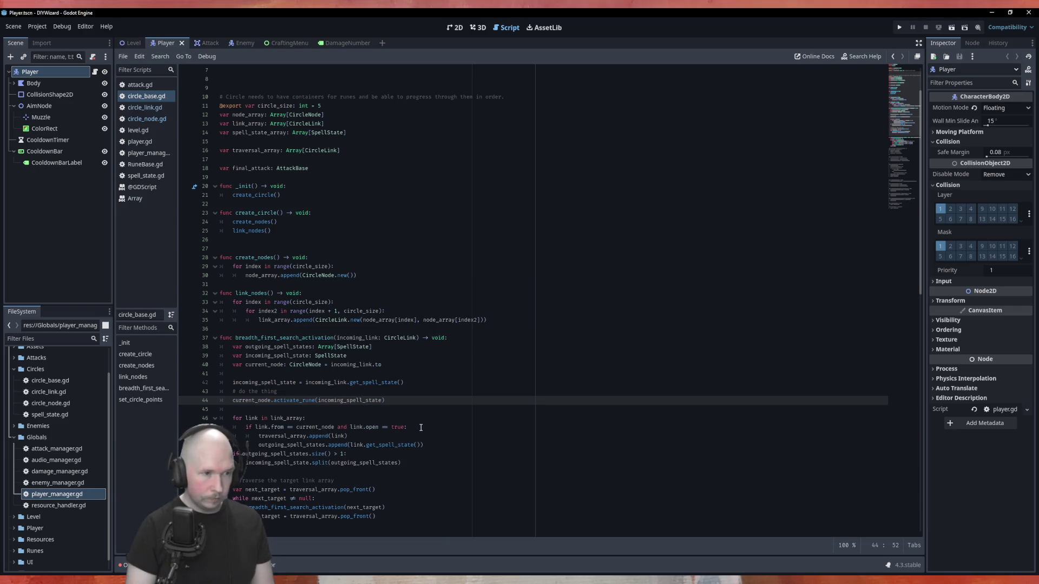
Step: Extend the comment to 'Do the thing with the runes and the stuff, ya know.'
key("Up")
type("with the runes and the stuff")
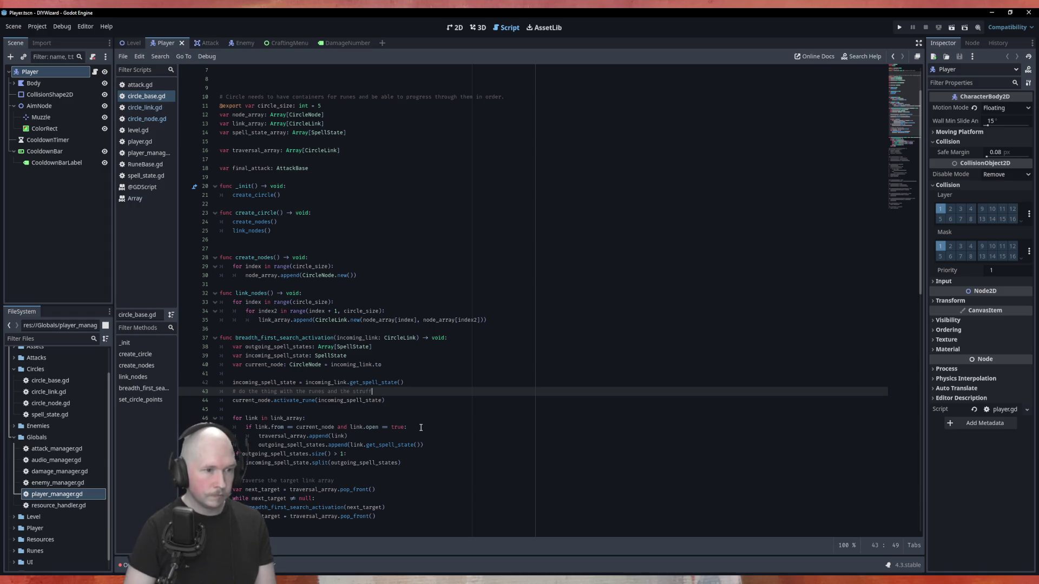
key("BackSpace")
key("BackSpace")
key("BackSpace")
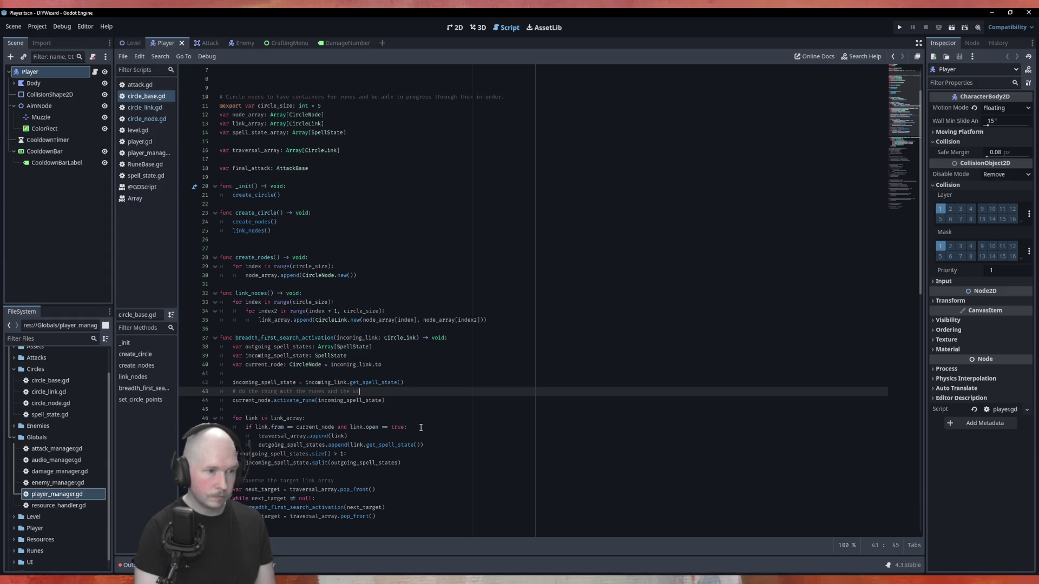
type("uff")
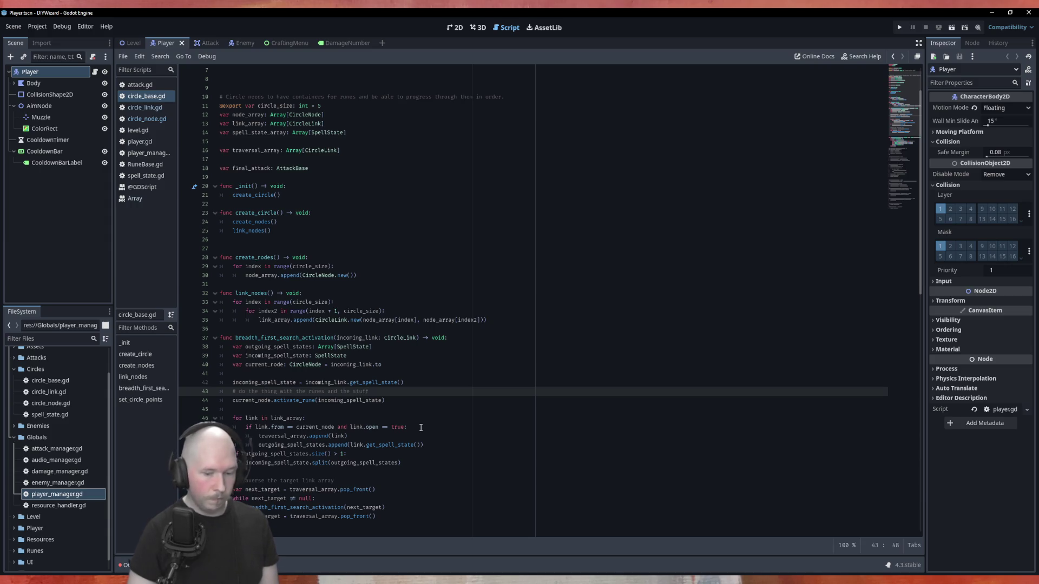
key("Home")
key("Right")
key("Right")
key("Delete")
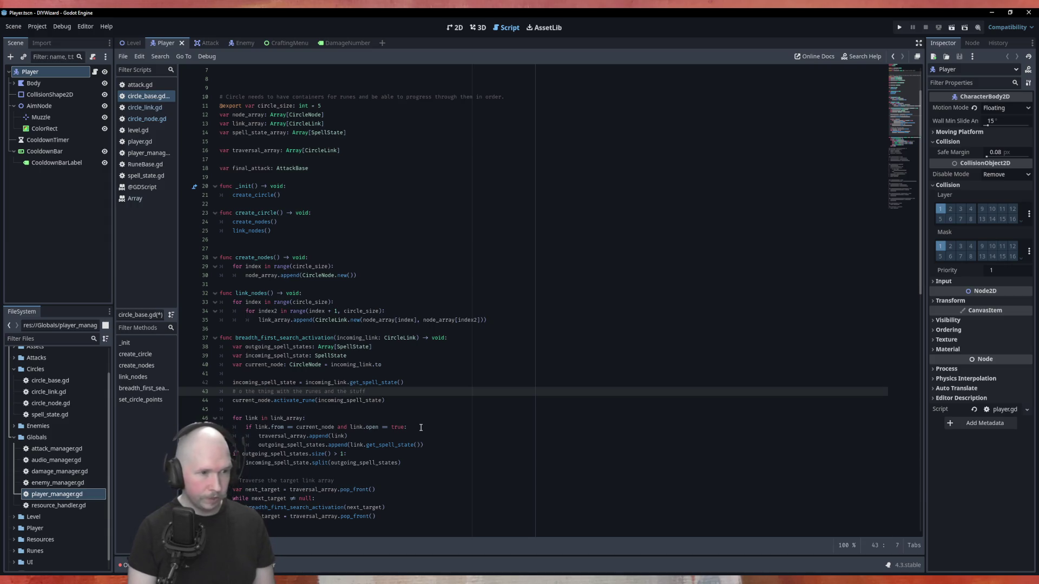
type("D")
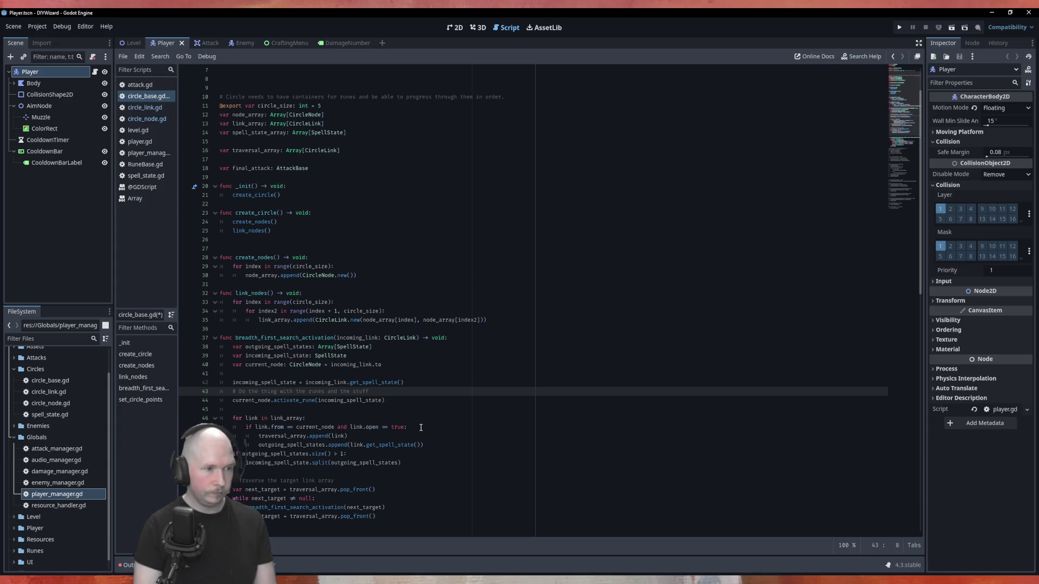
type(", ya kn")
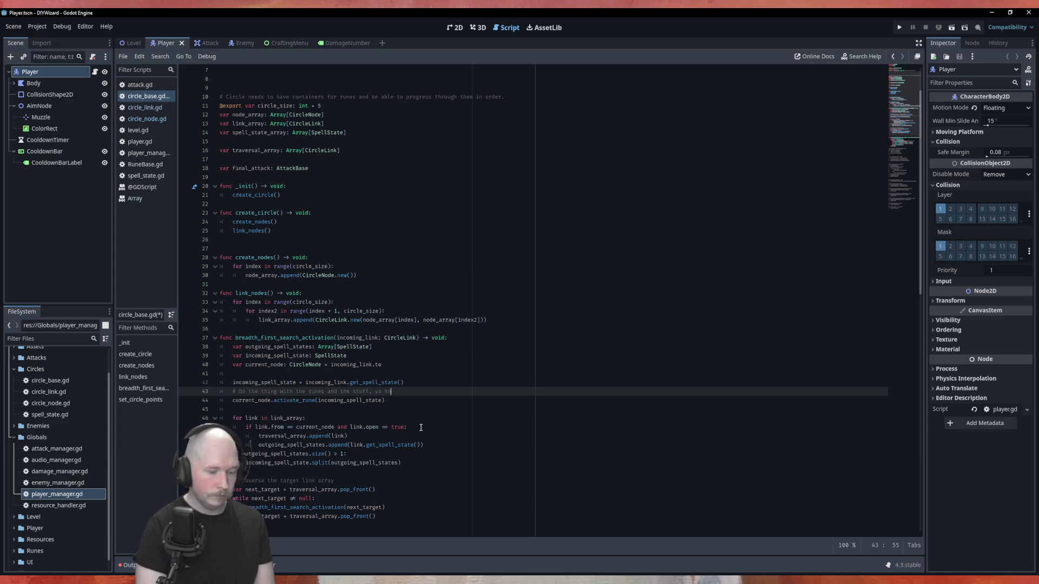
type("ow.")
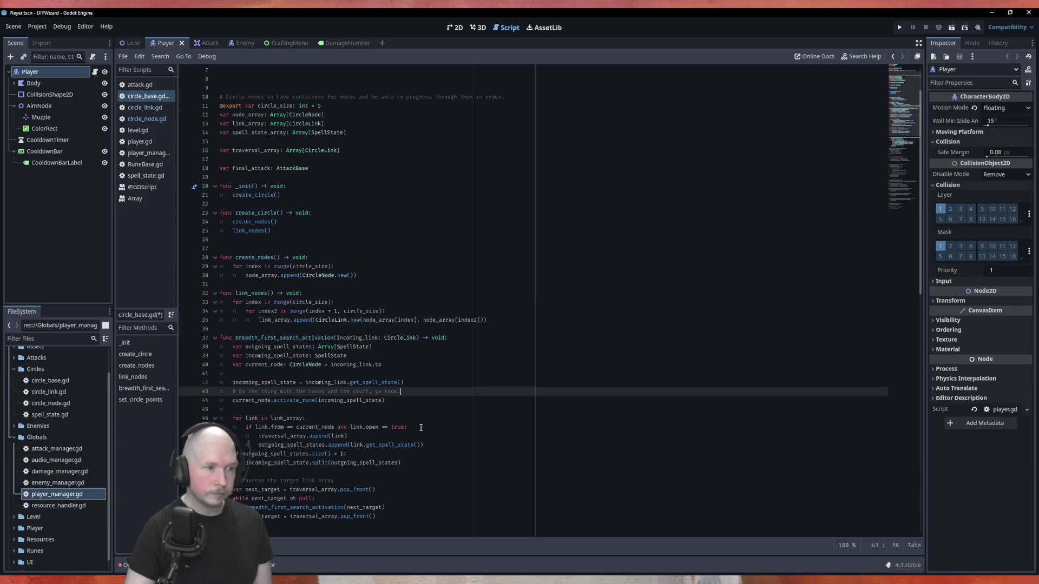
Step: Add a blank line after the spell state assignment, save, and check incoming_spell_state's uses
key("Up")
key("Return")
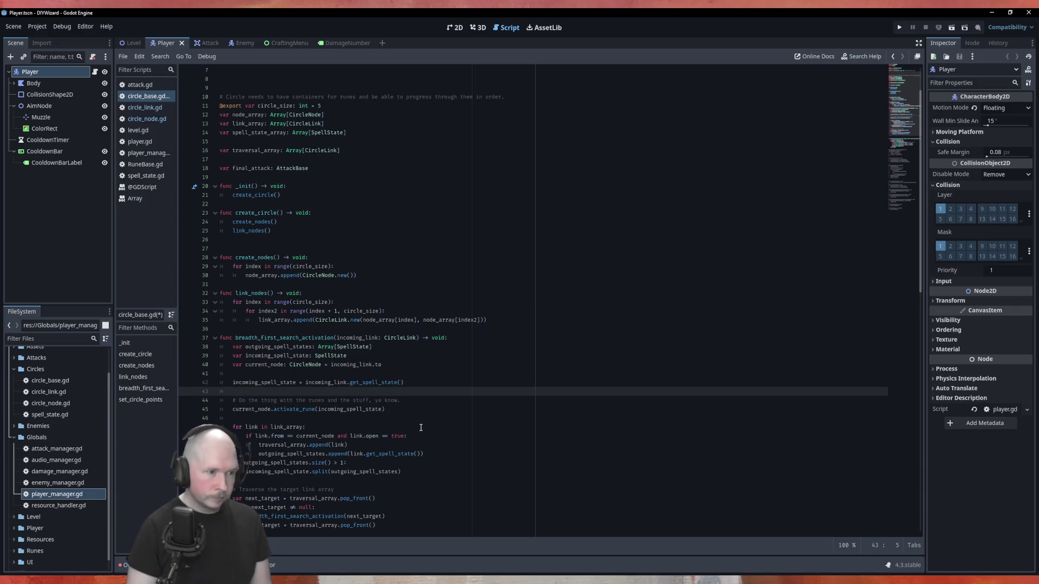
key("ctrl+s")
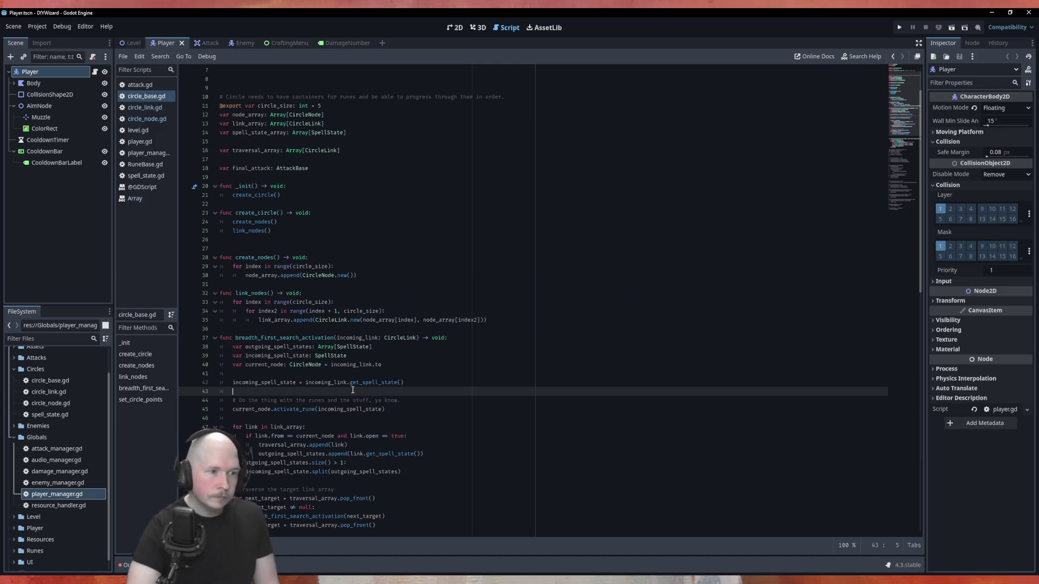
scroll(421, 428, "down", 2)
double_click(274, 329)
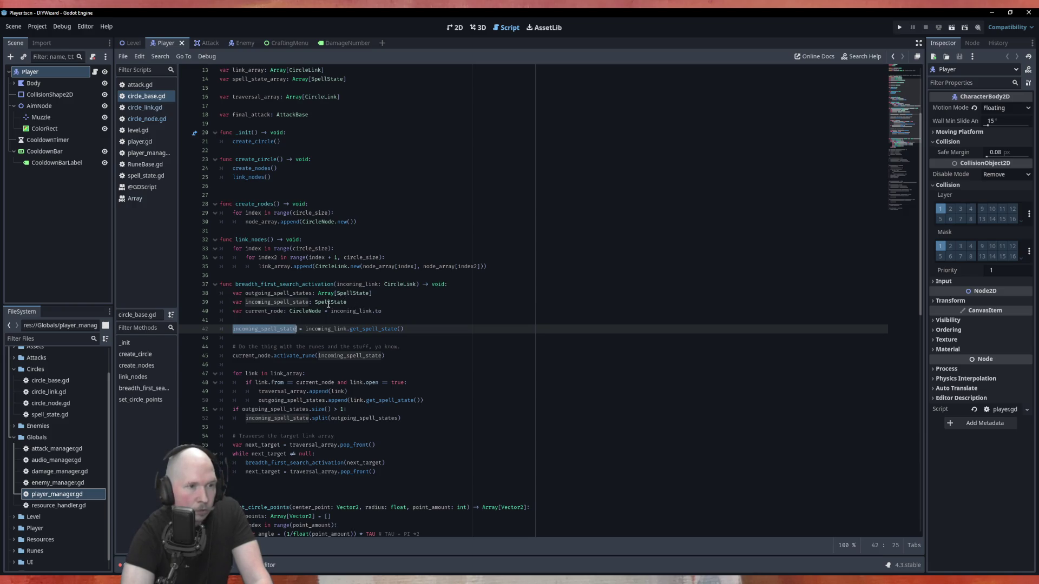
left_click(155, 107)
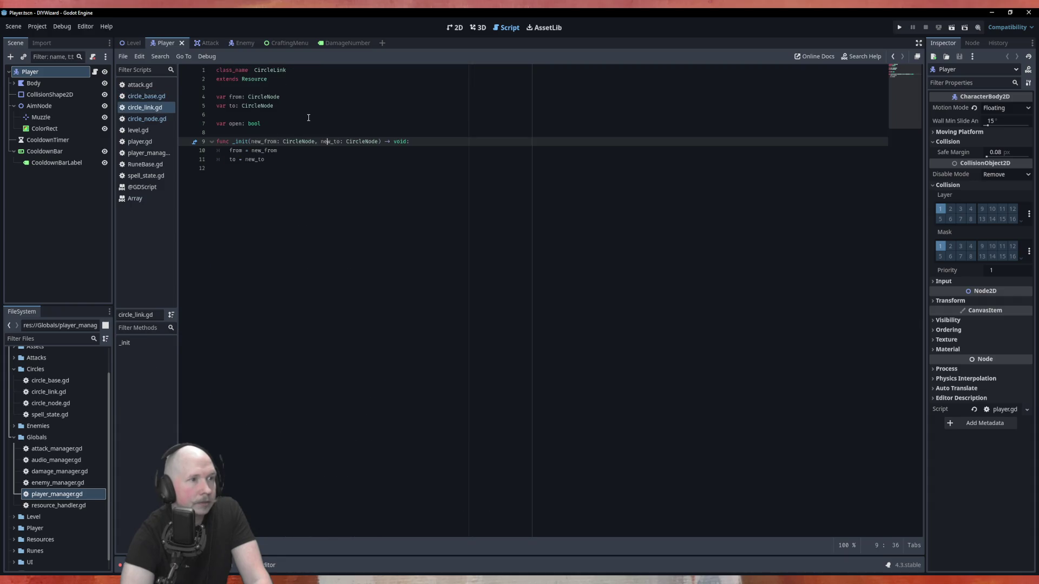
Step: Add 'var spell_state: SpellState' to the CircleLink variables and save
left_click(312, 115)
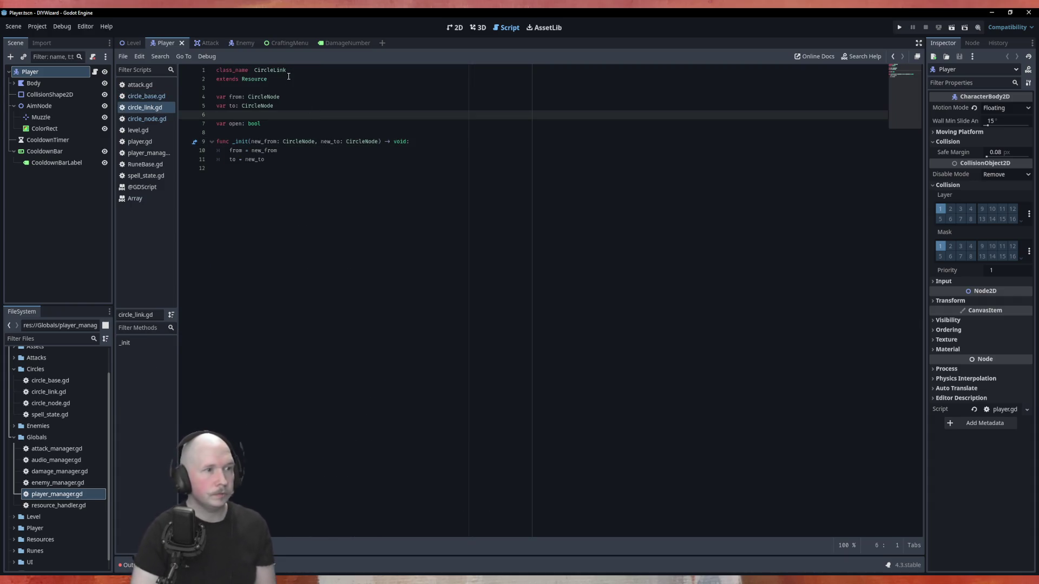
key("Down")
key("Down")
key("Return")
key("Return")
type("var ")
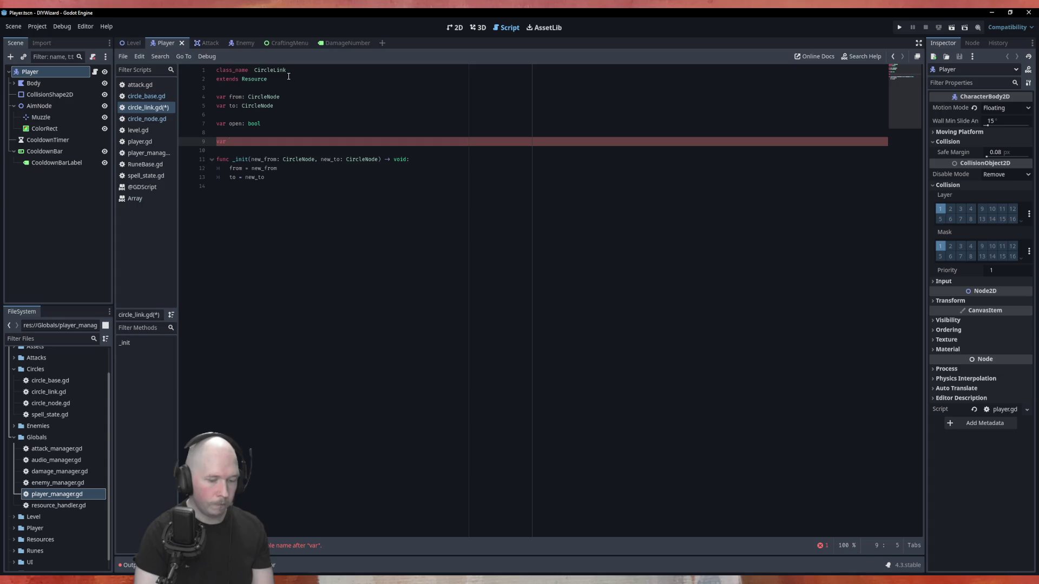
type("spell_state")
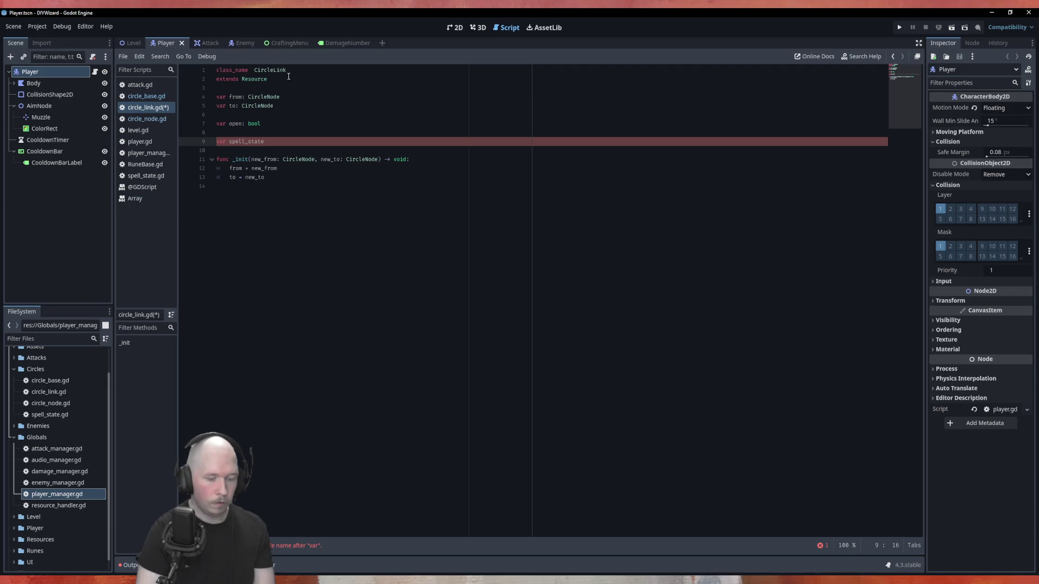
type(": Spell")
key("Return")
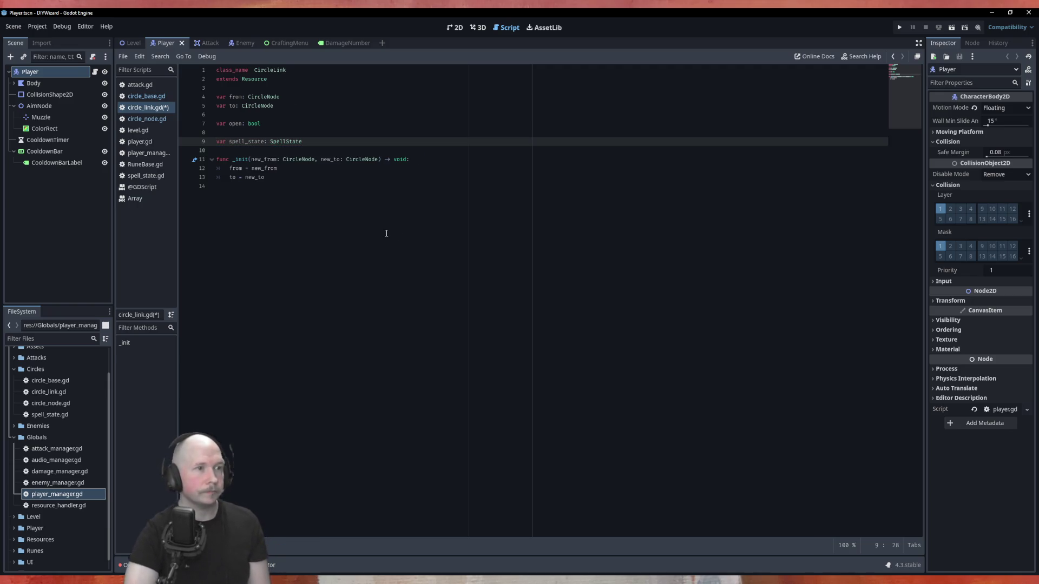
key("ctrl+s")
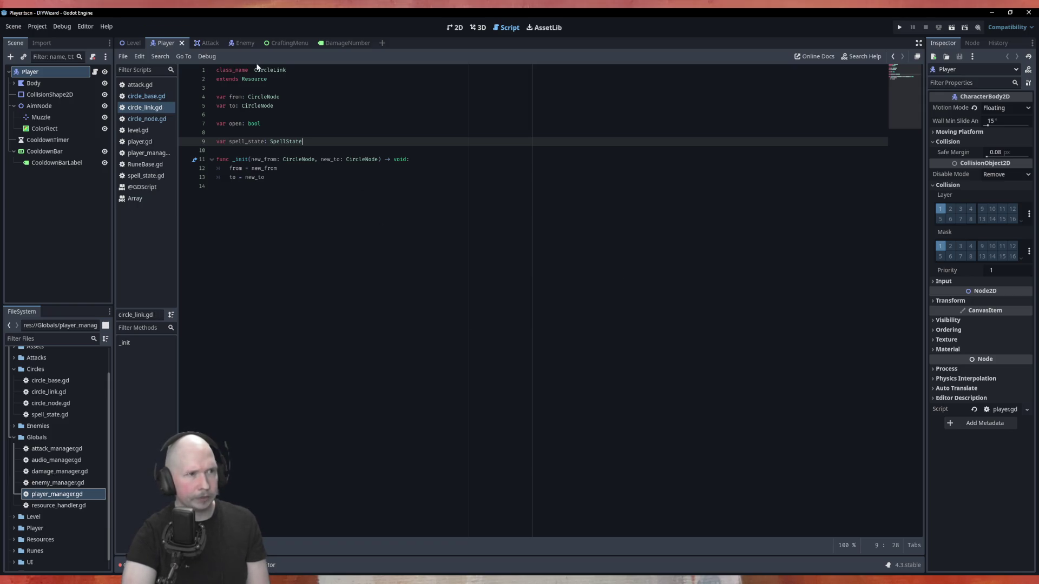
Step: Copy the get_spell_state() name from circle_base.gd and start a new func with it in circle_link.gd
left_click(160, 97)
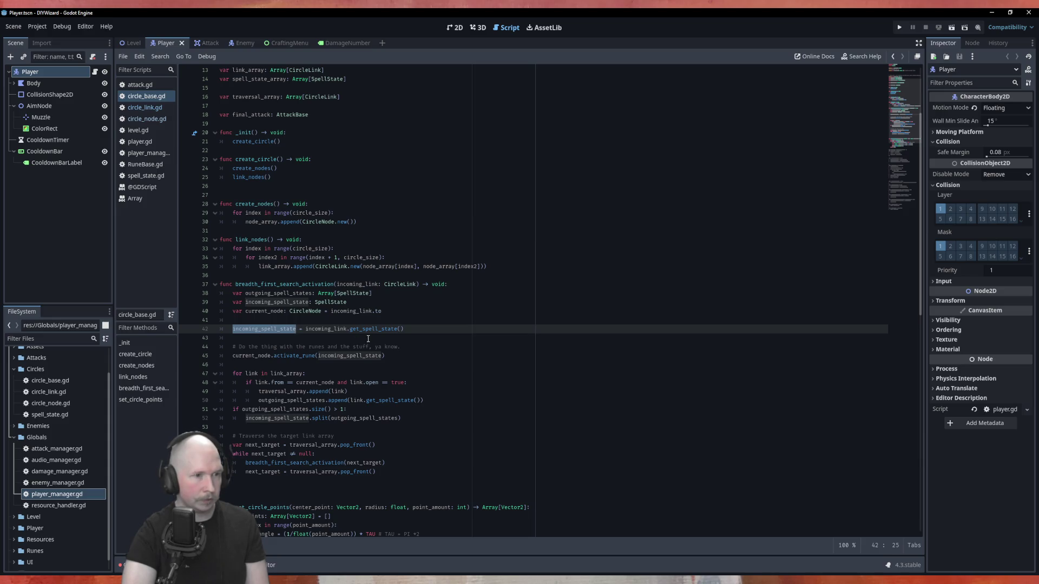
left_click_drag(405, 330, 349, 330)
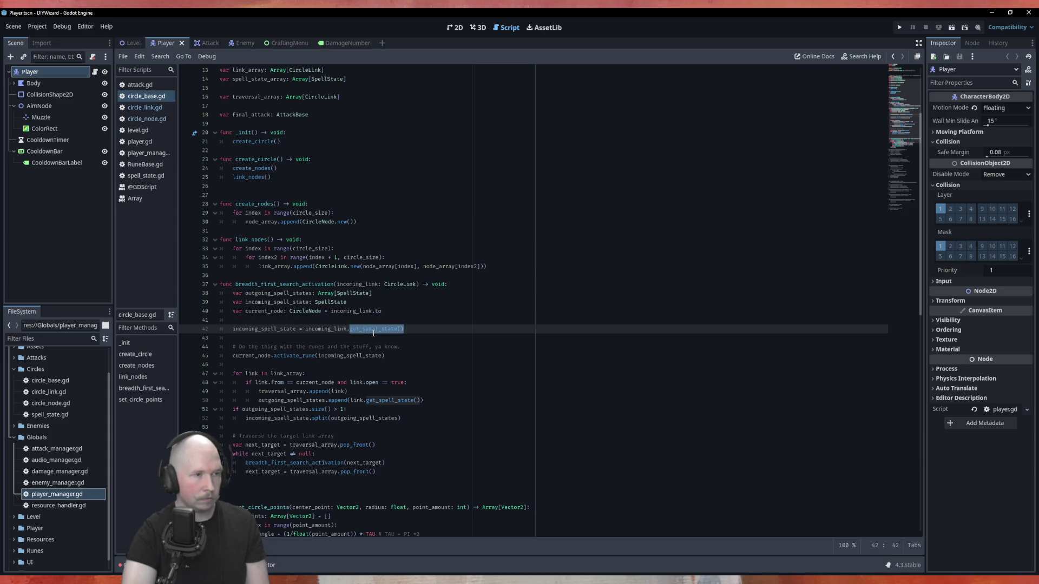
left_click(145, 107)
left_click(317, 255)
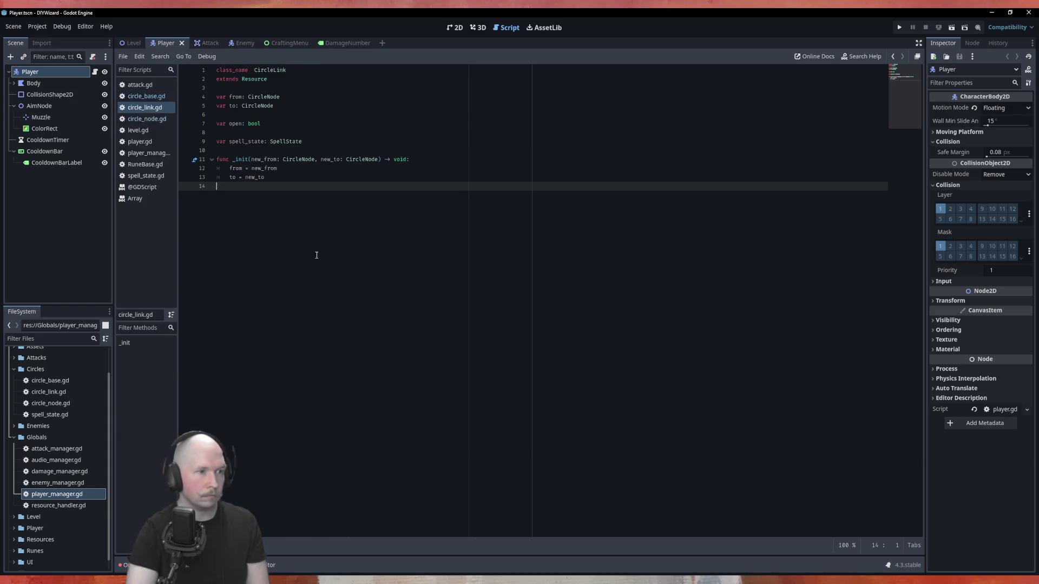
key("Return")
type("func")
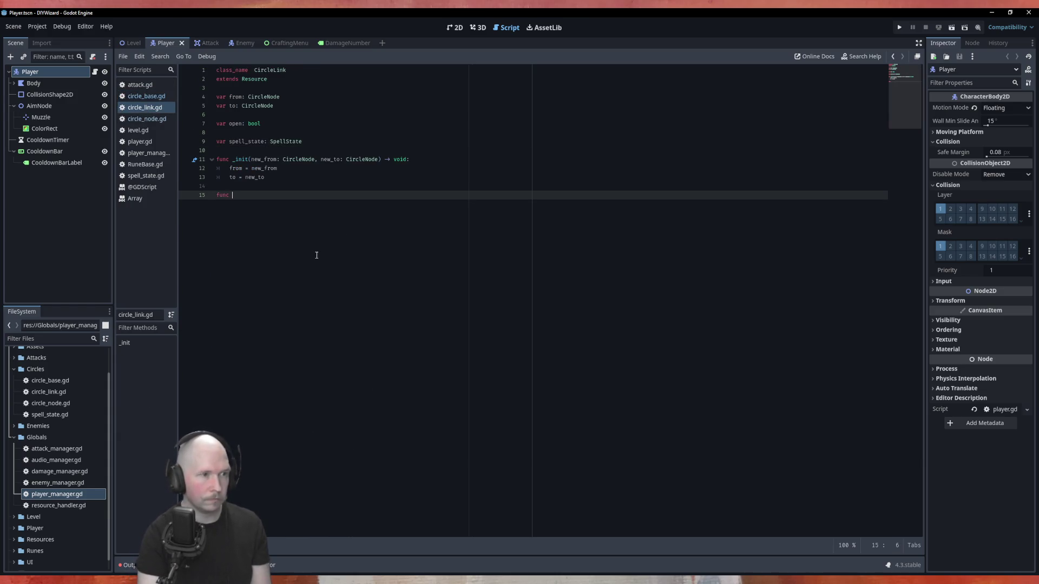
type("get_spell_state()")
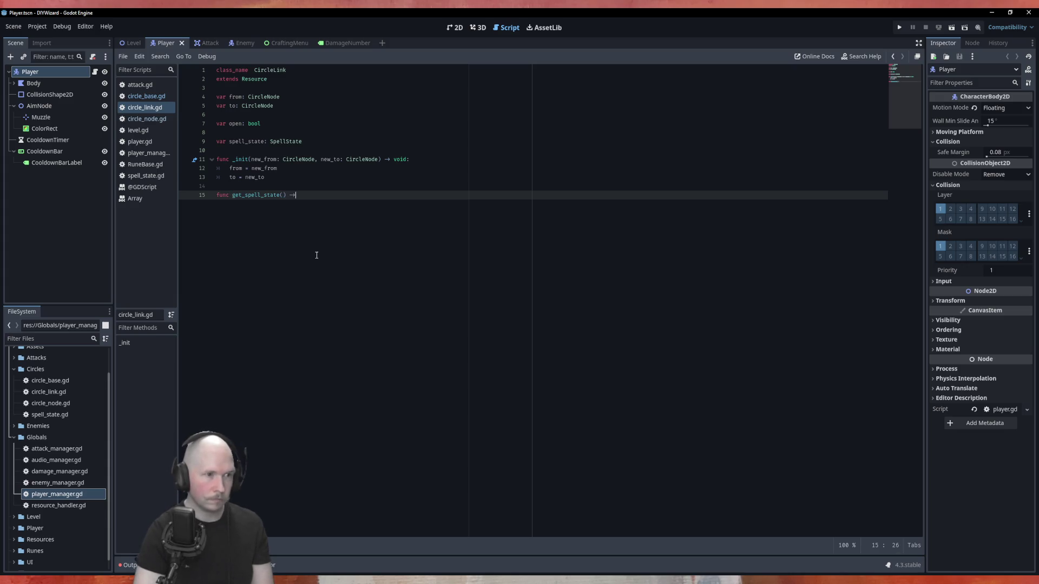
Step: Complete get_spell_state() -> SpellState returning spell_state, and save circle_link.gd
type("Spell")
key("Return")
type(":")
key("Return")
type("re")
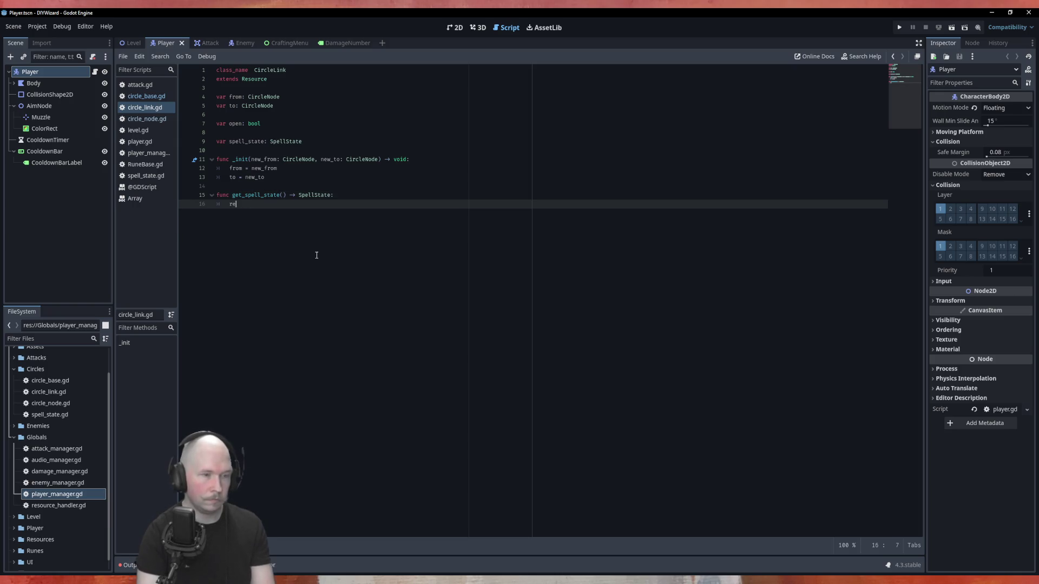
type("turn ")
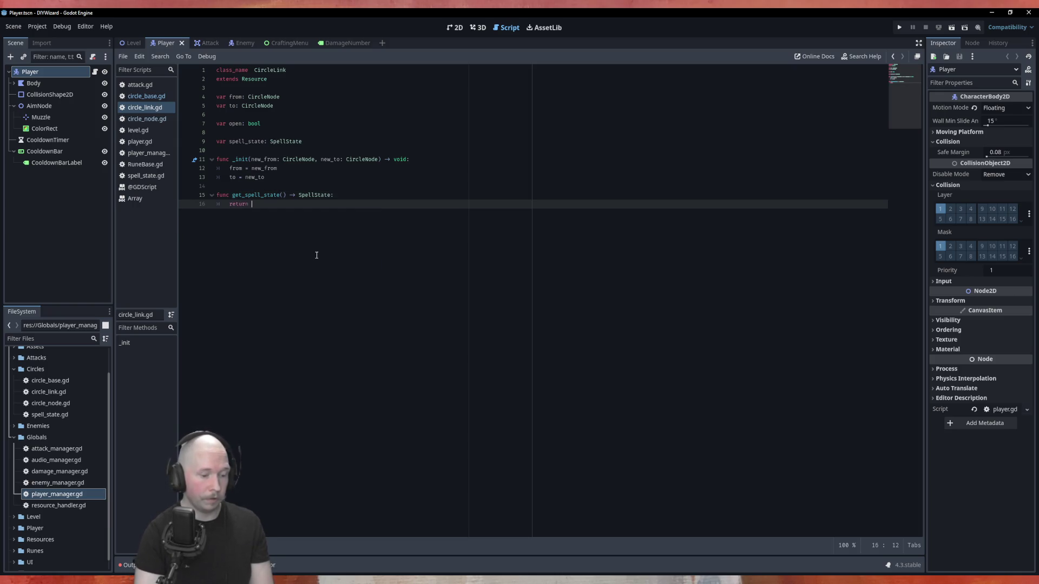
type("spell_")
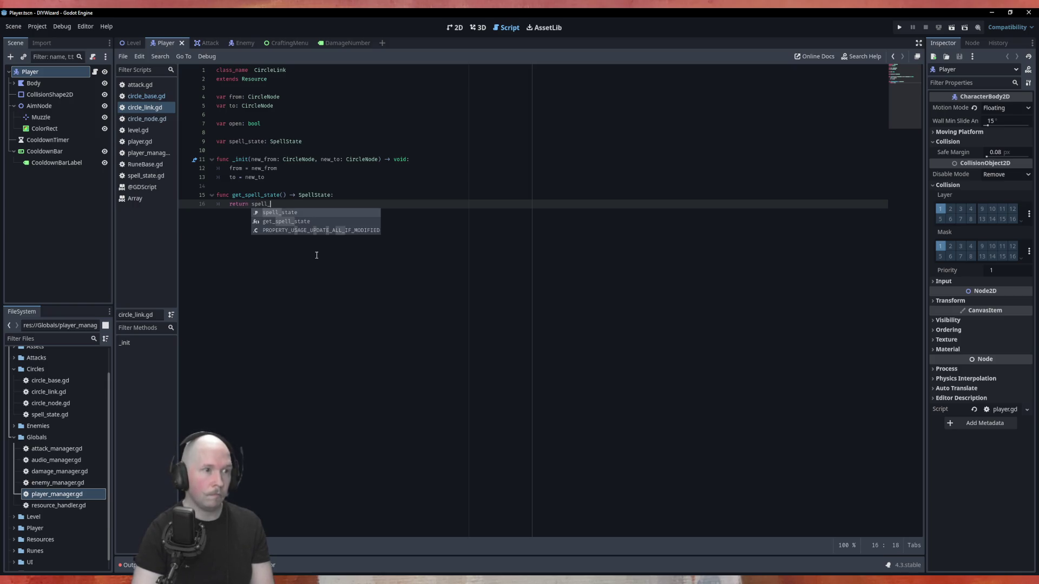
key("Return")
key("ctrl+s")
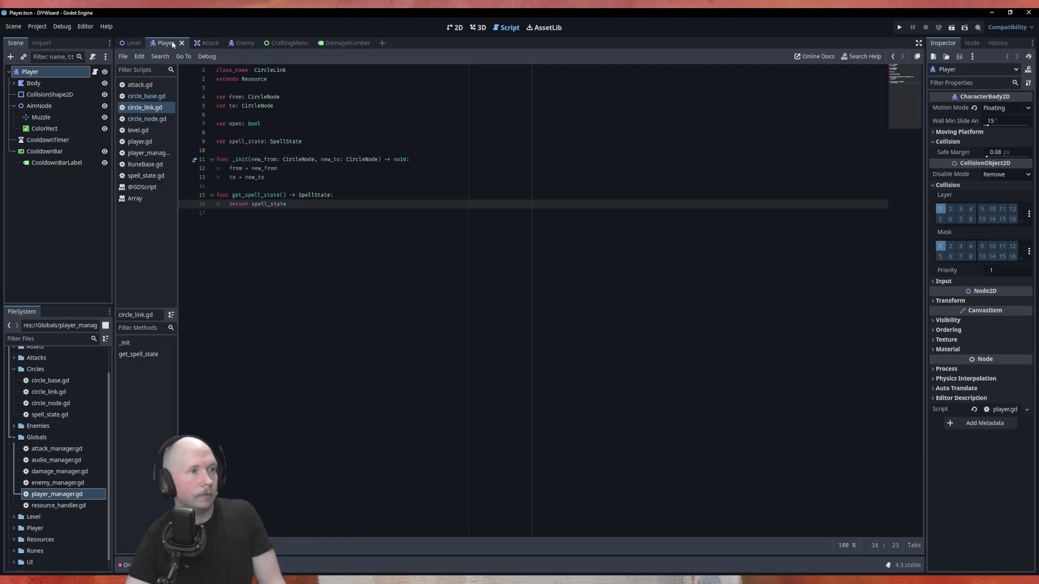
left_click(146, 96)
key("Up")
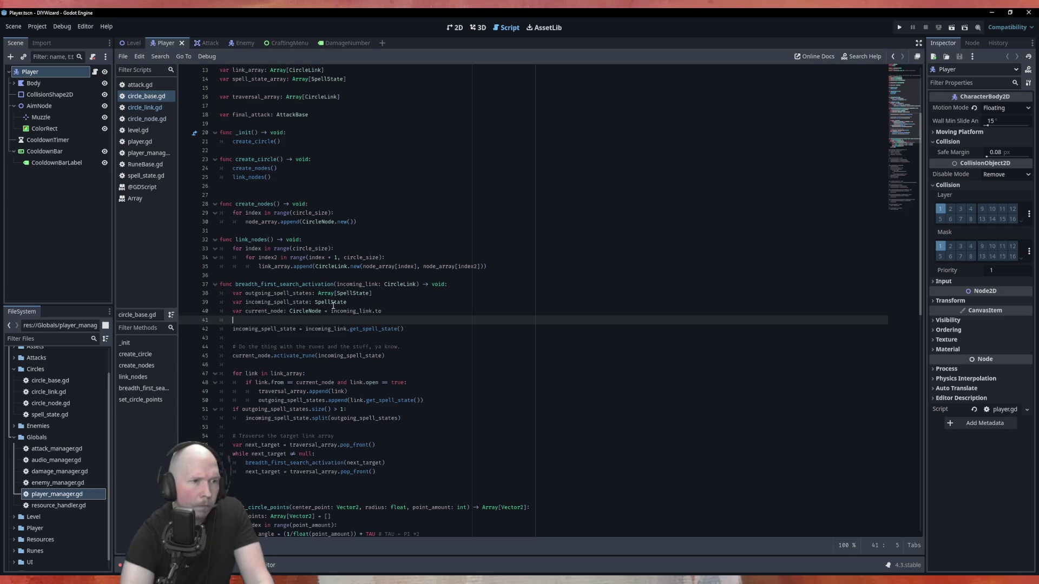
Step: Add the comment '# Find outgoing valid links and append to traversal array' below the activate_rune call
double_click(262, 329)
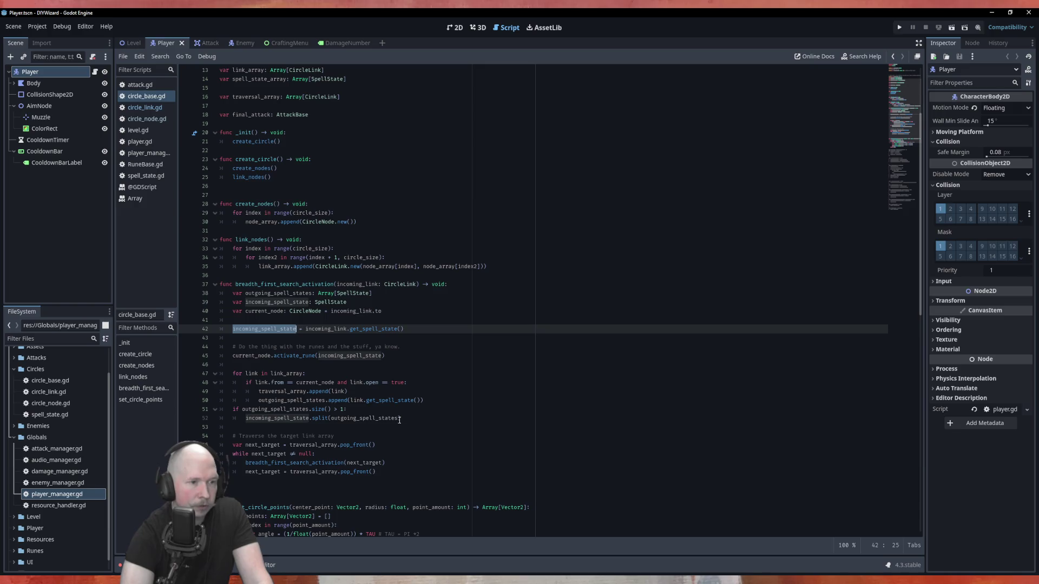
scroll(450, 416, "down", 2)
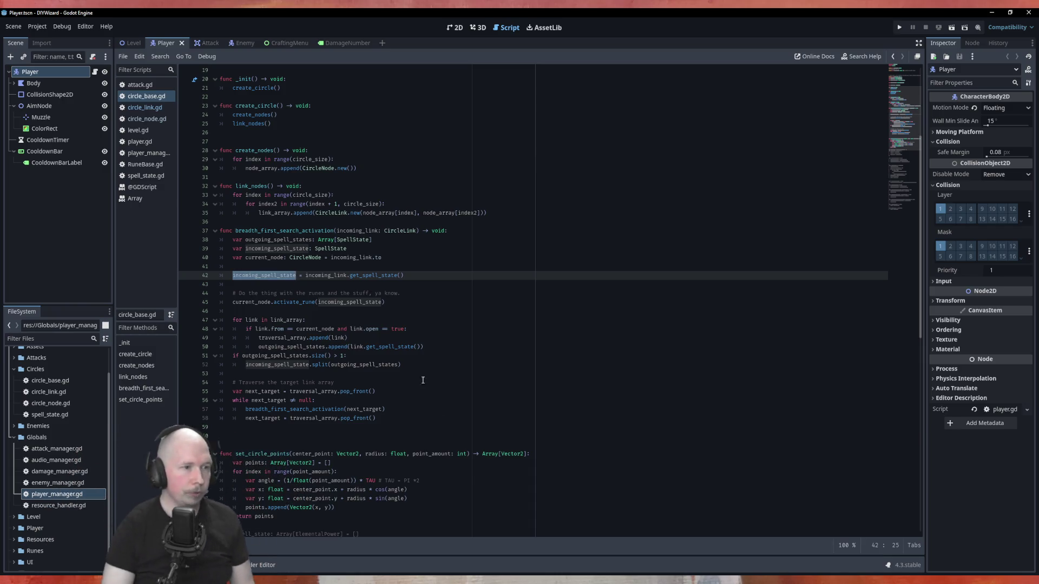
left_click(358, 312)
key("Return")
type("# Fi")
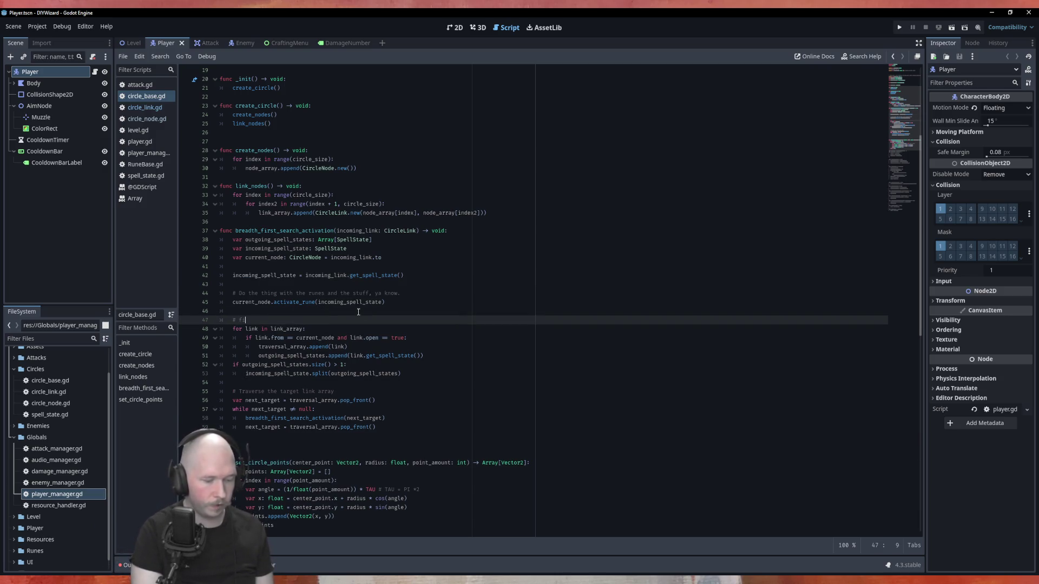
type("nd ou")
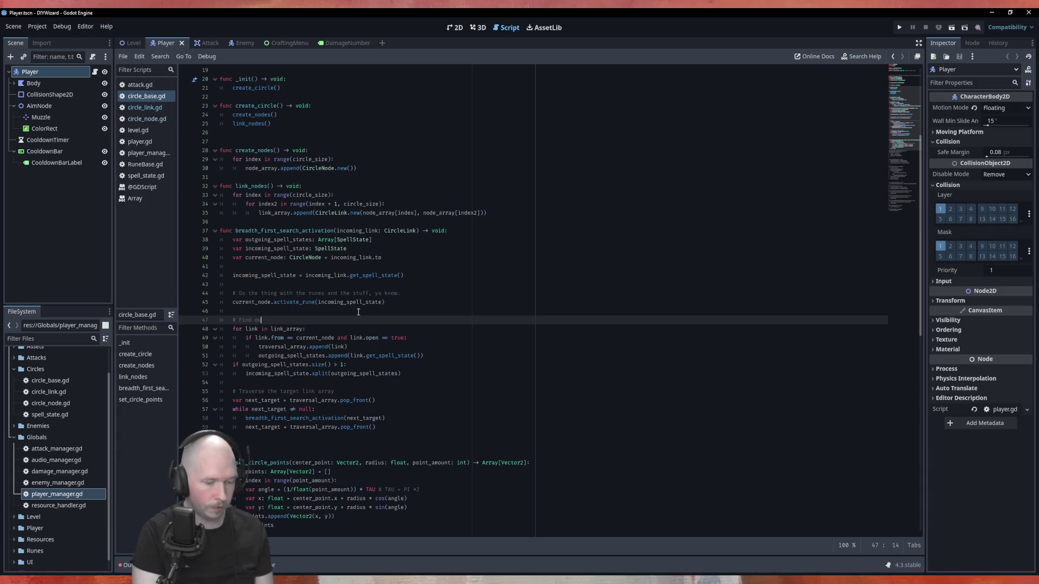
type("tgoing links ")
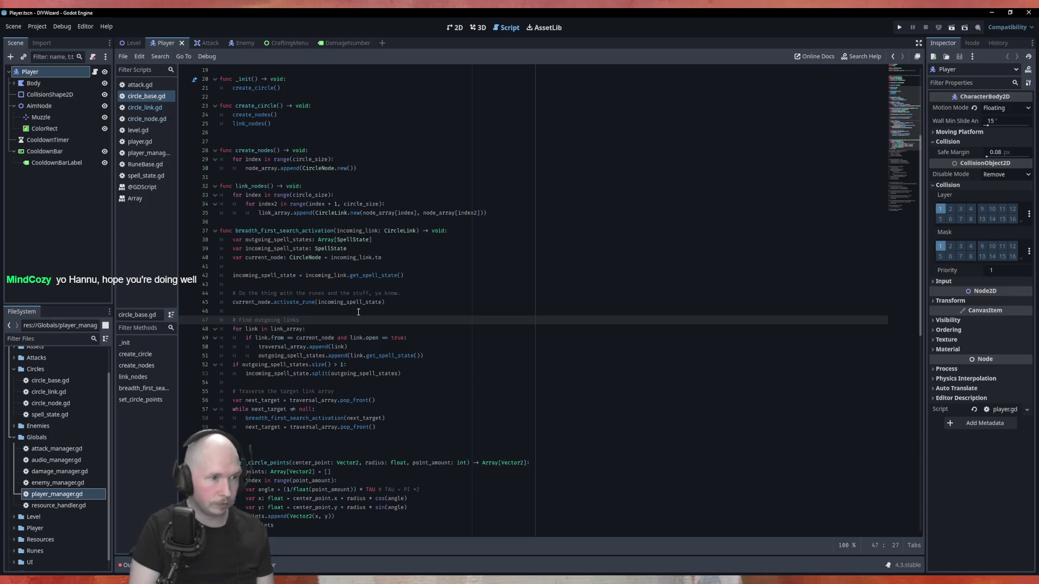
type(" valid")
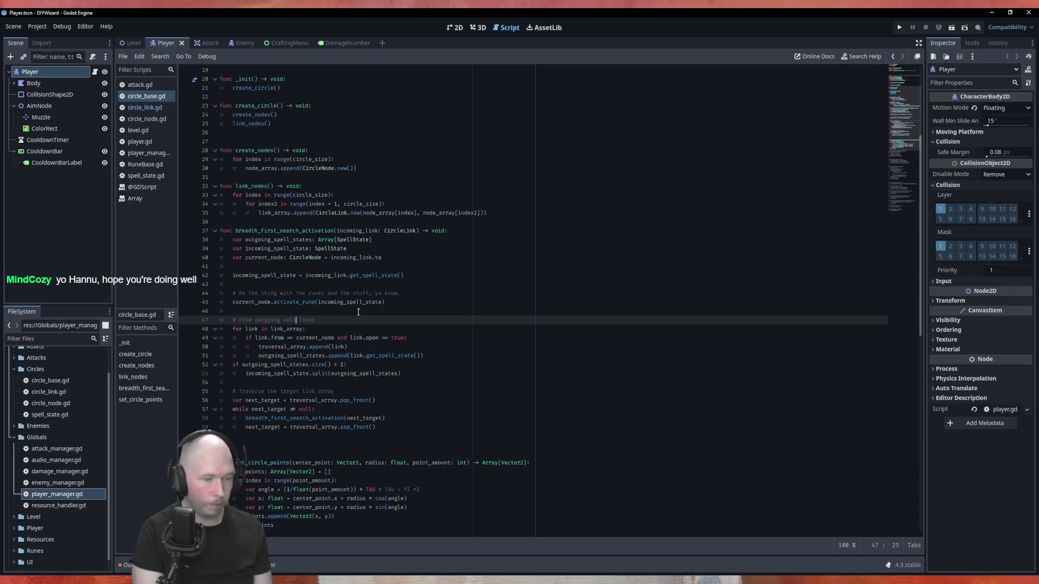
type("ar")
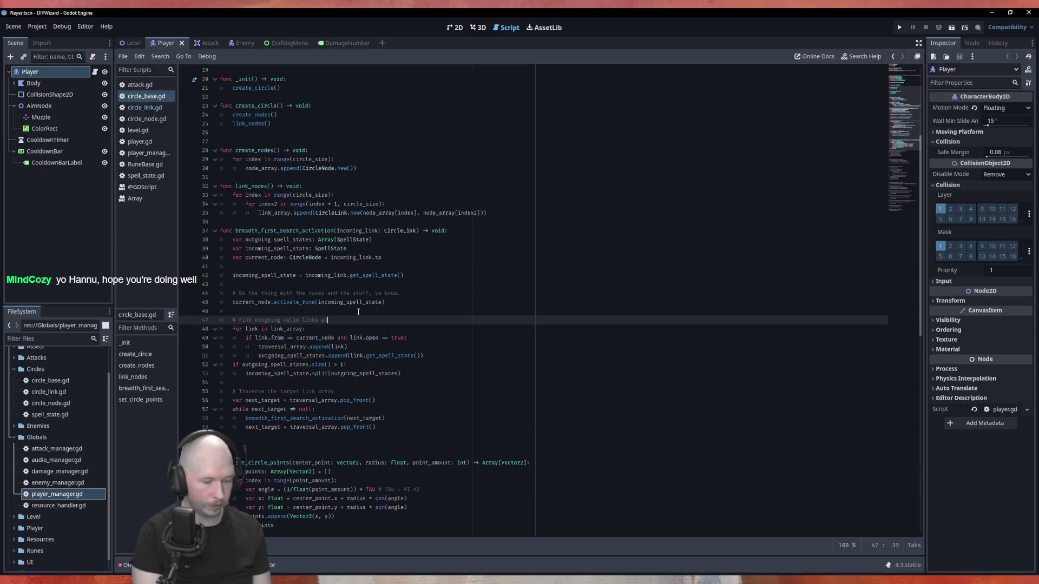
key("BackSpace")
type("nd add to traversla")
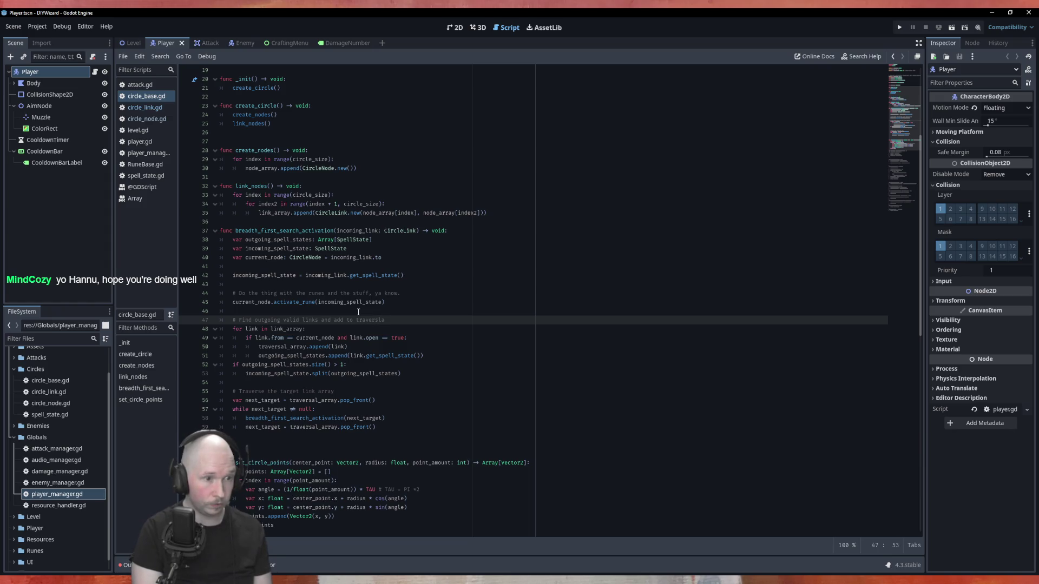
key("BackSpace")
key("BackSpace")
type("al array")
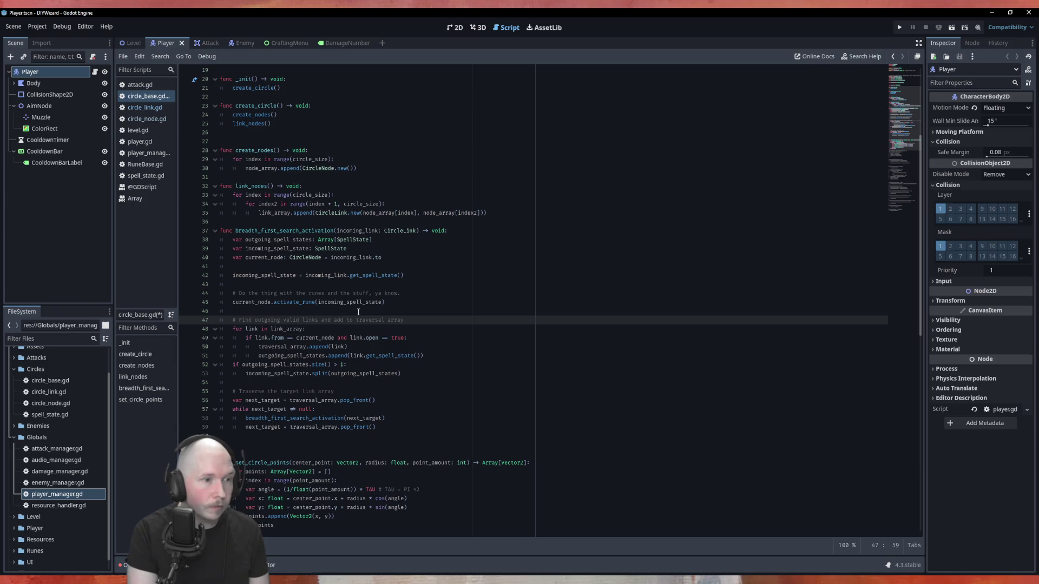
key("Left")
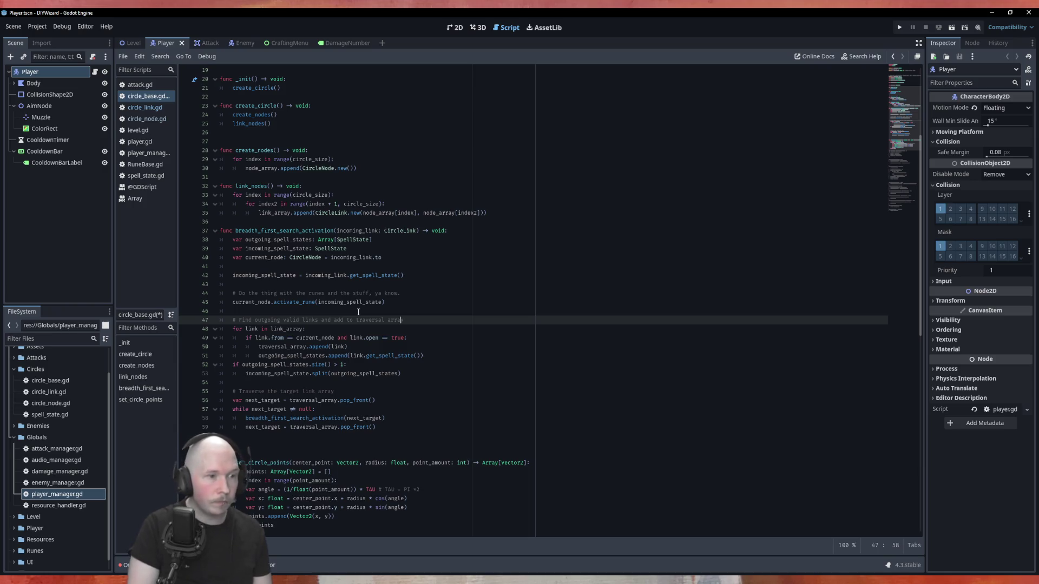
key("BackSpace")
key("BackSpace")
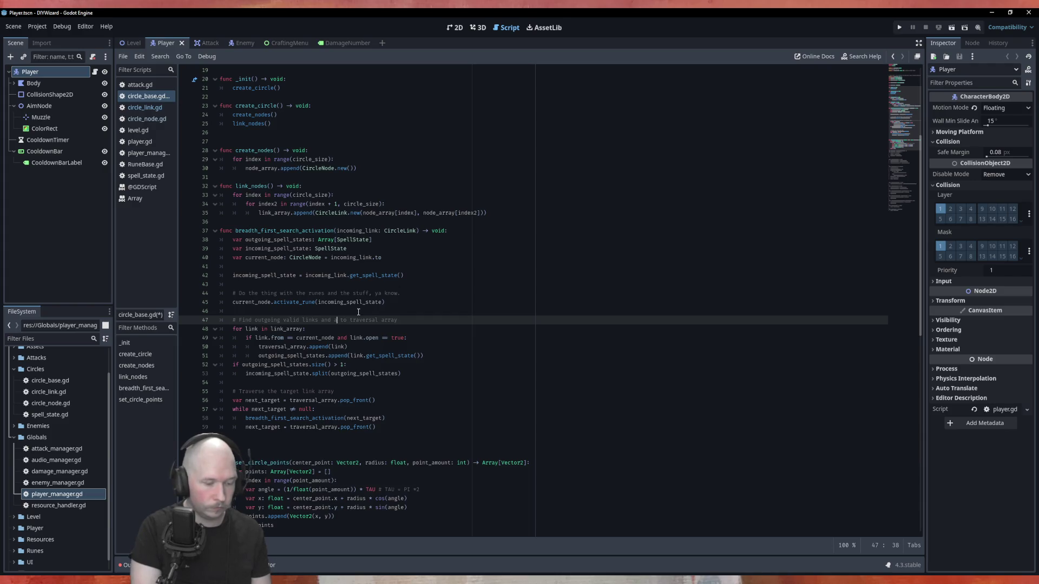
type("ppend")
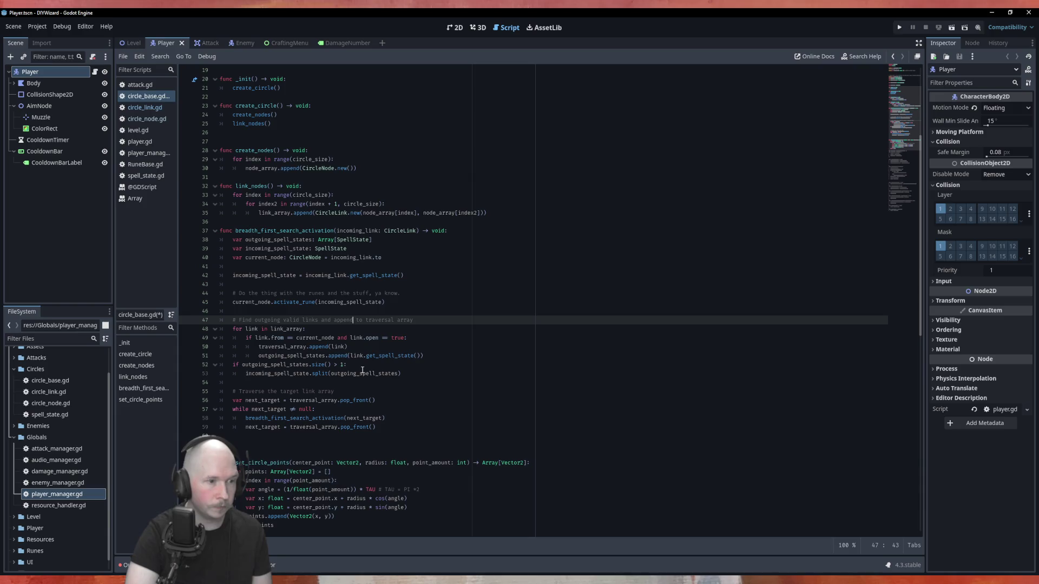
Step: Add blank lines after line 51, before the size check
left_click(433, 354)
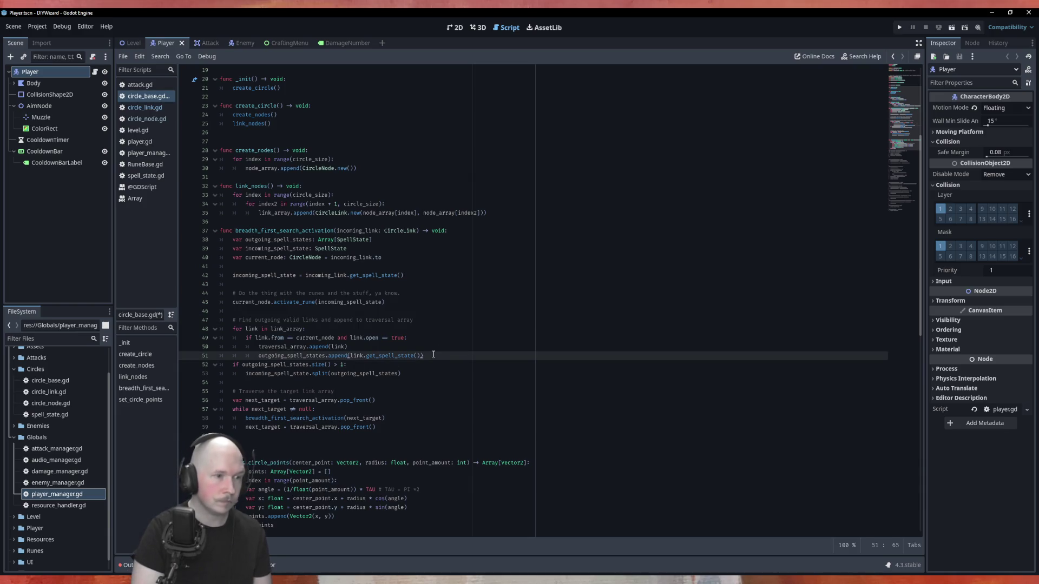
key("Return")
key("BackSpace")
key("Return")
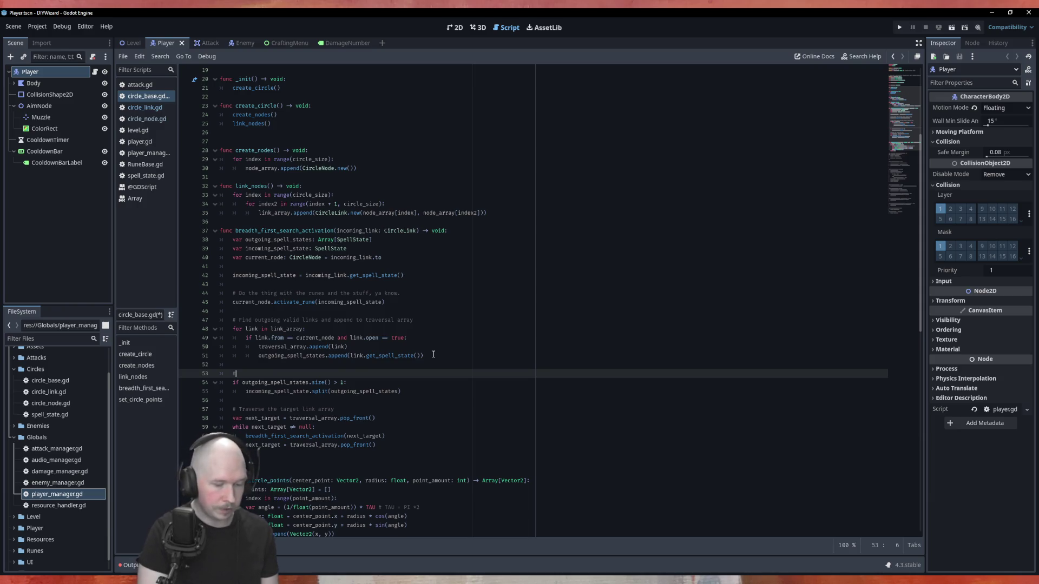
Step: Type the comment 'If multiple outgoing links, divide spell state evenly among them', fix 'them', and save
type("If multiple")
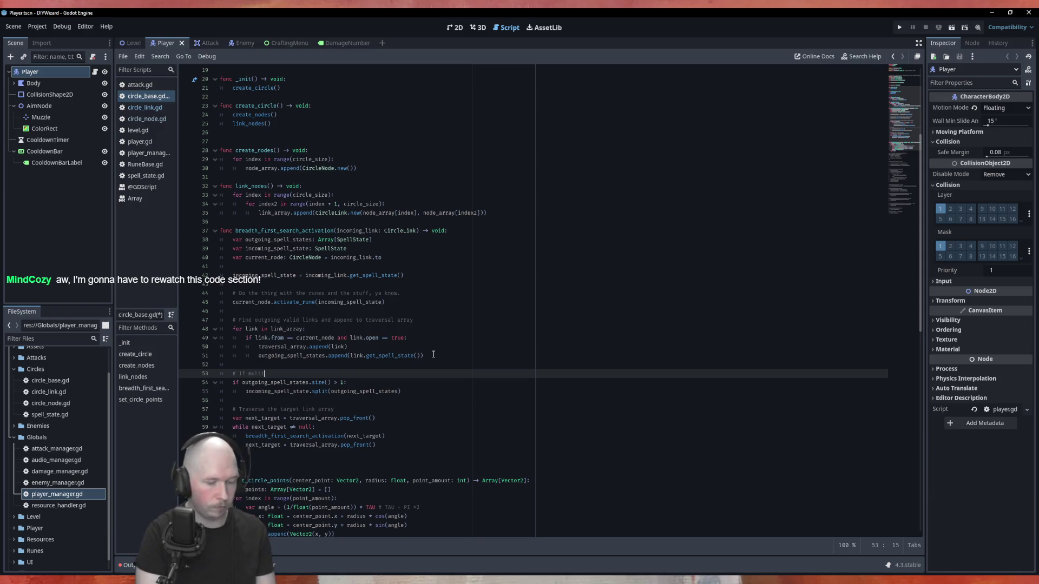
type(" outgoing ")
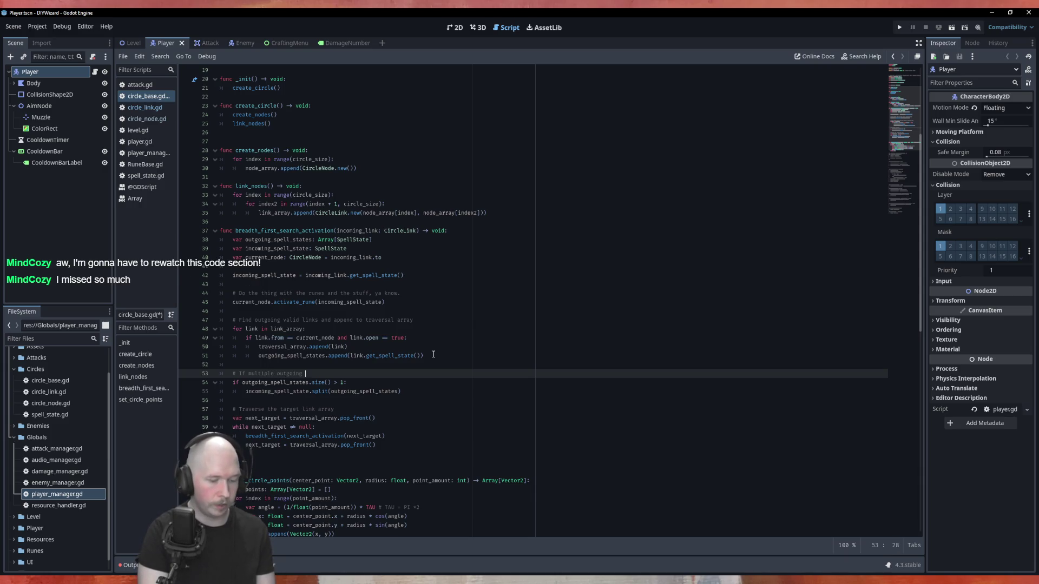
type("ilnks, divide ")
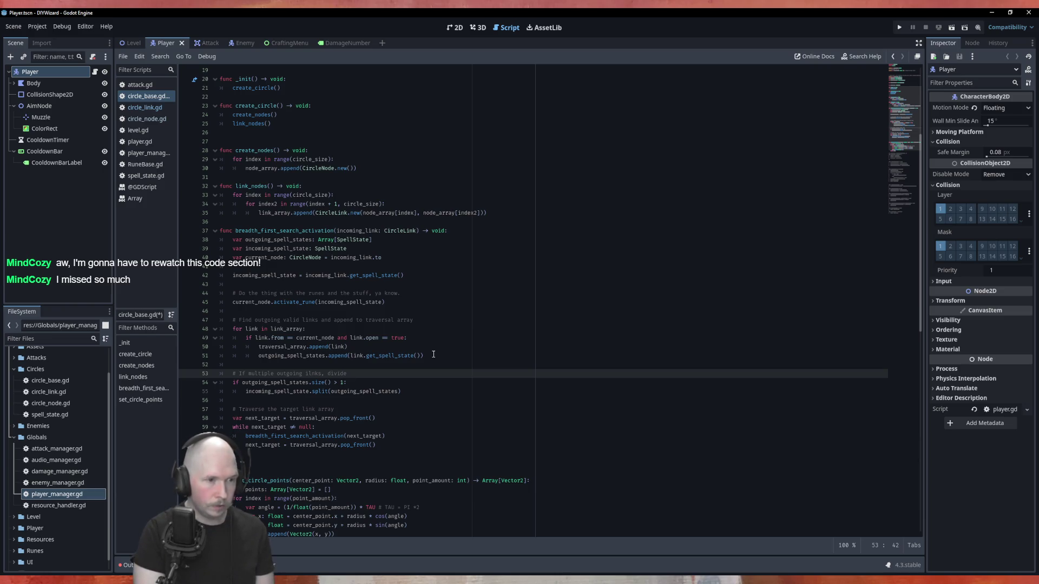
type("spell")
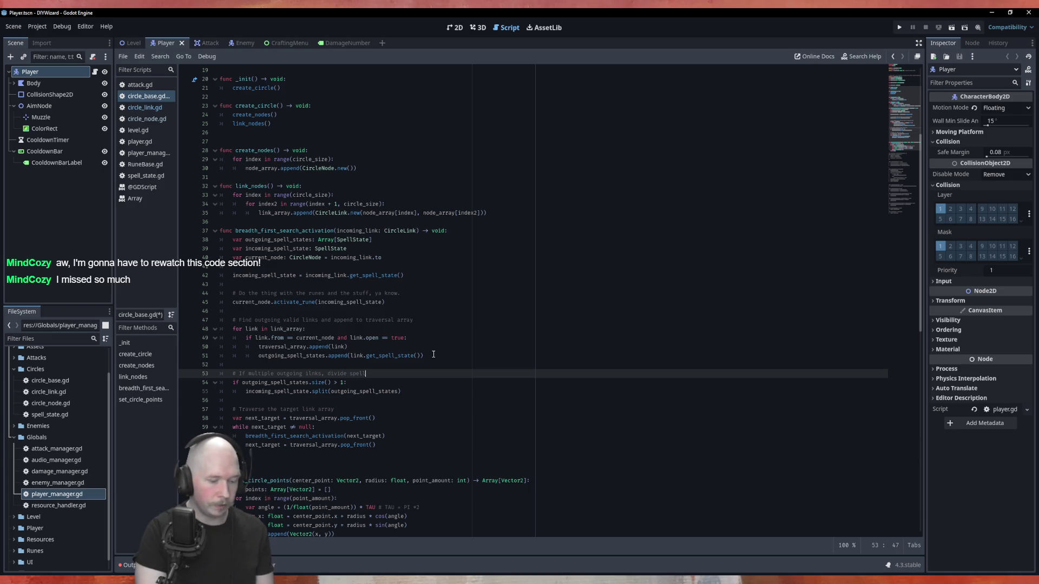
type(" state evenly ")
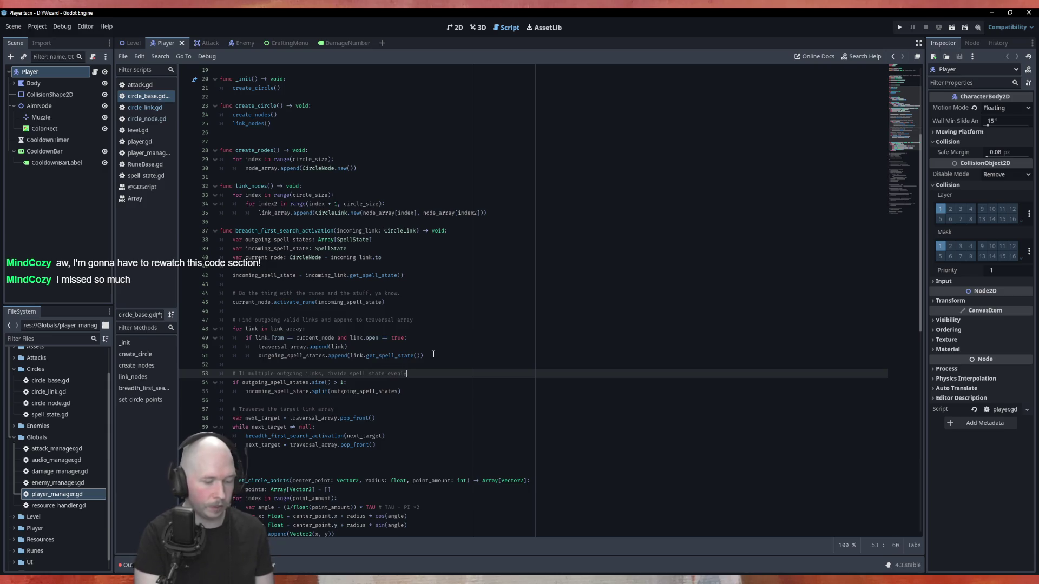
type("among tjem")
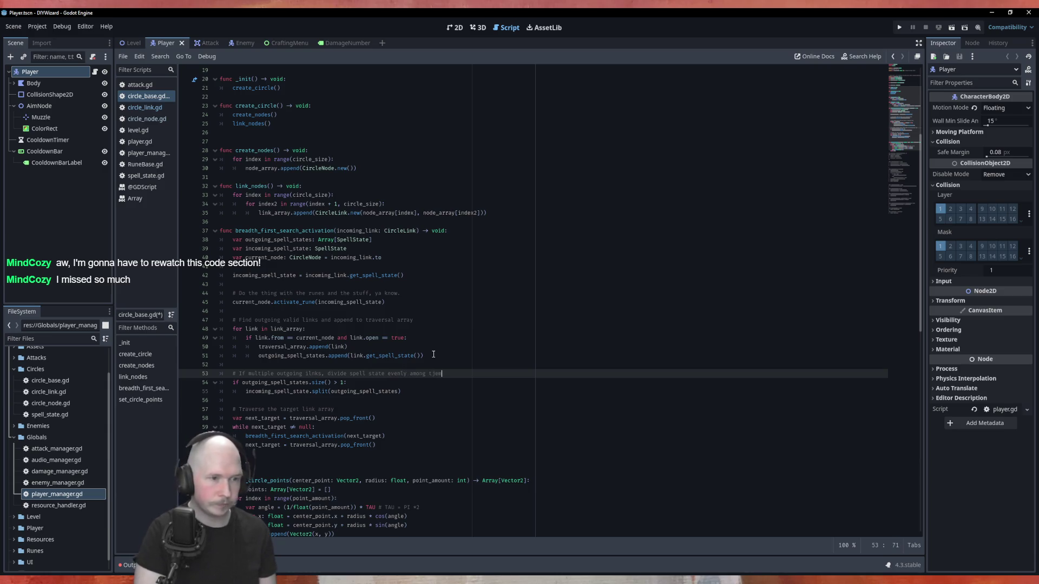
key("Left")
type("h")
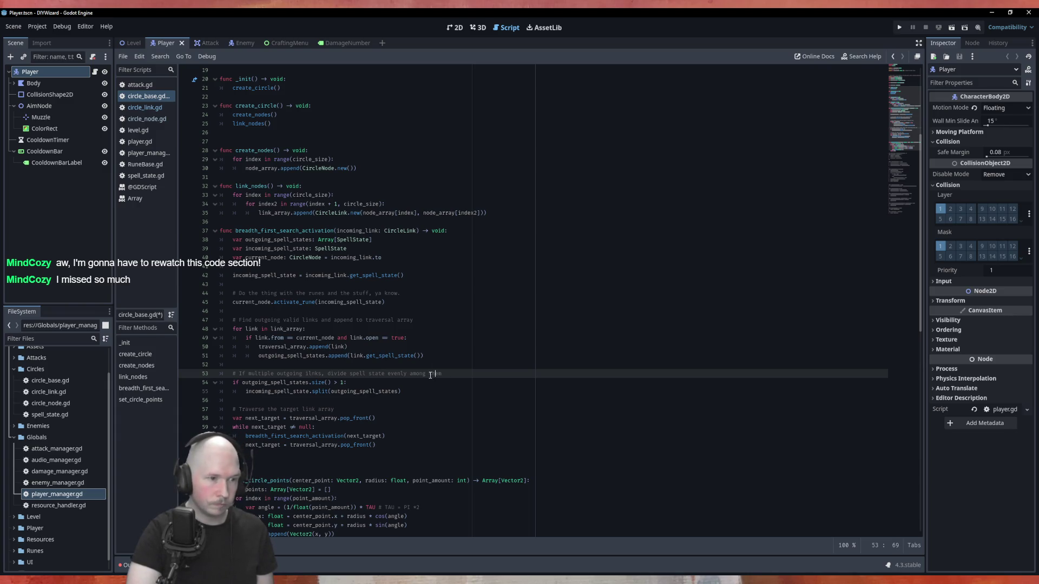
key("ctrl+s")
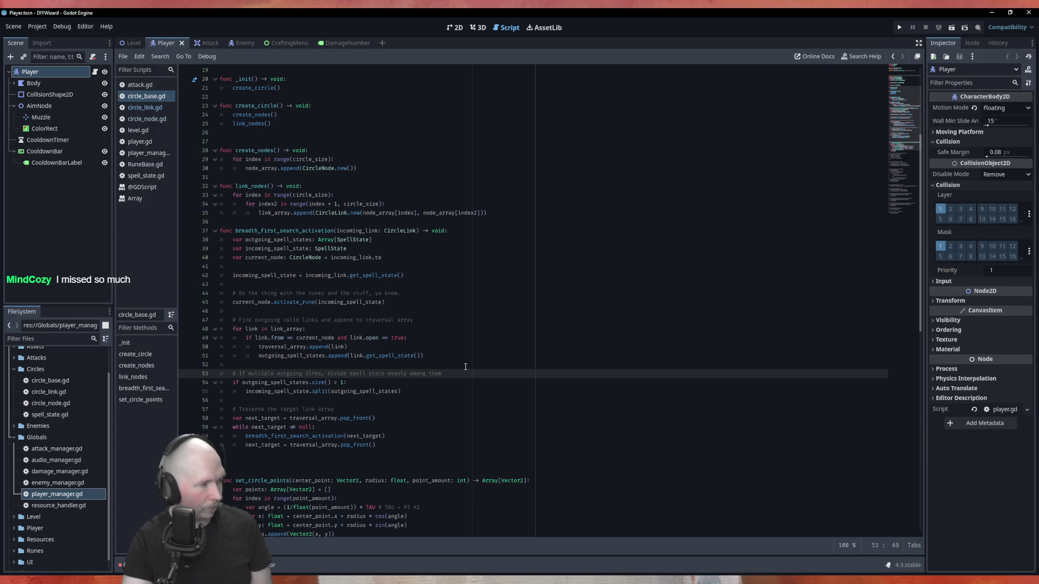
Step: Scroll the script down and switch to the Krita notes canvas
scroll(490, 344, "down", 1)
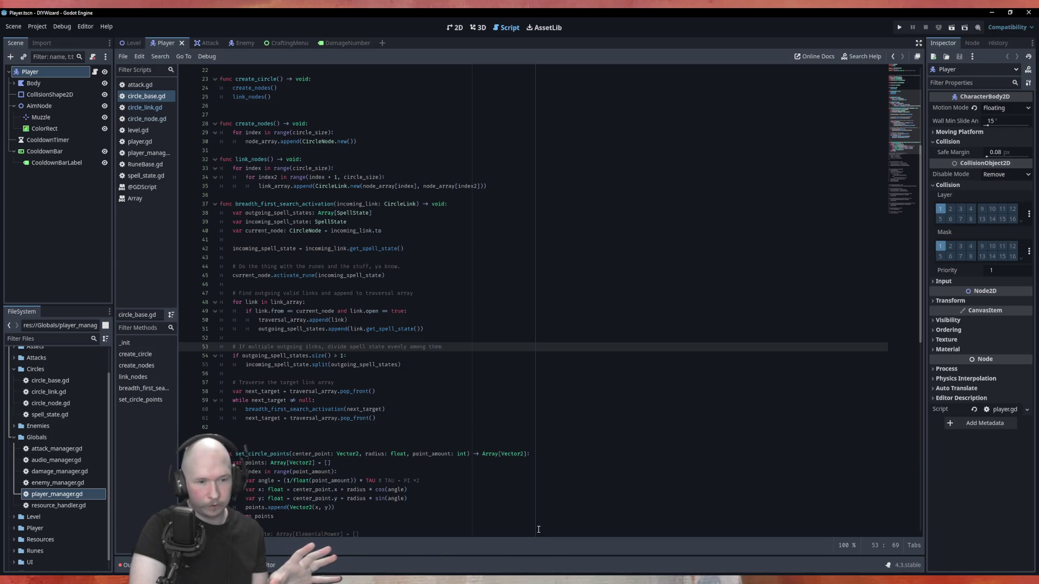
key("alt+Tab")
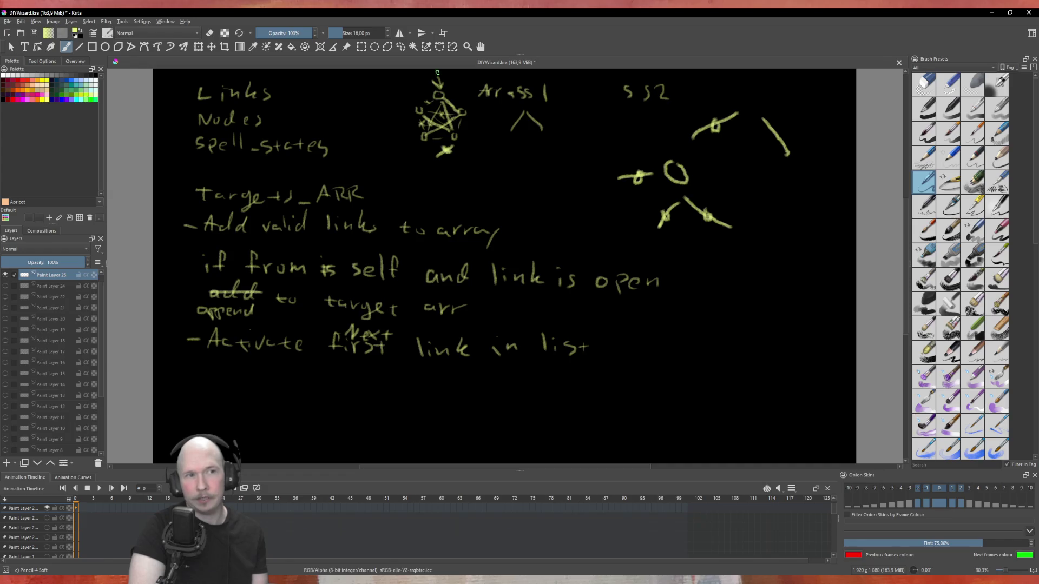
Step: Extend the mark above the pentagram into a downward arrow, then return to the Godot script editor
left_click_drag(438, 77, 439, 90)
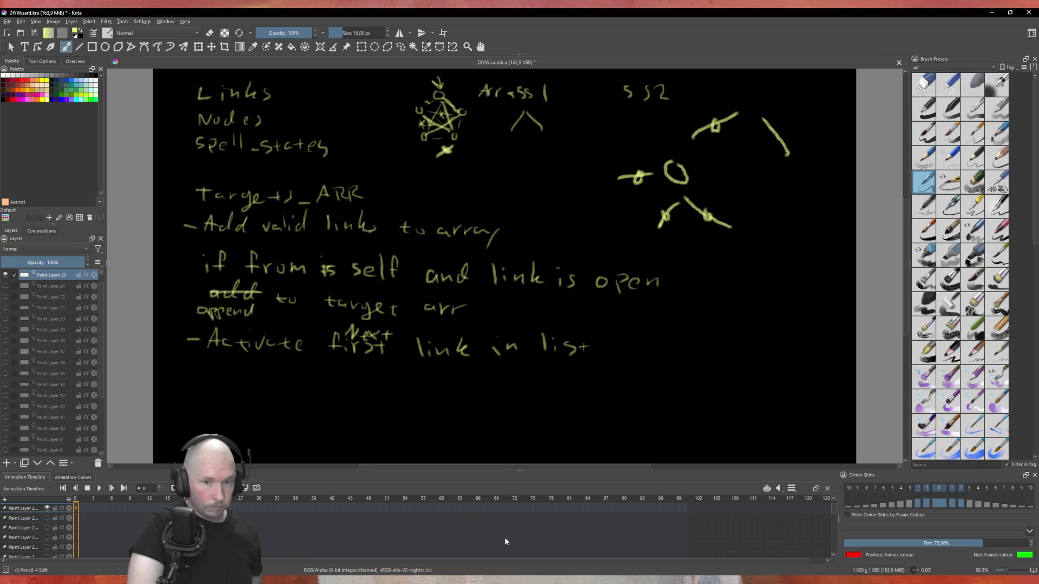
mouse_move(505, 583)
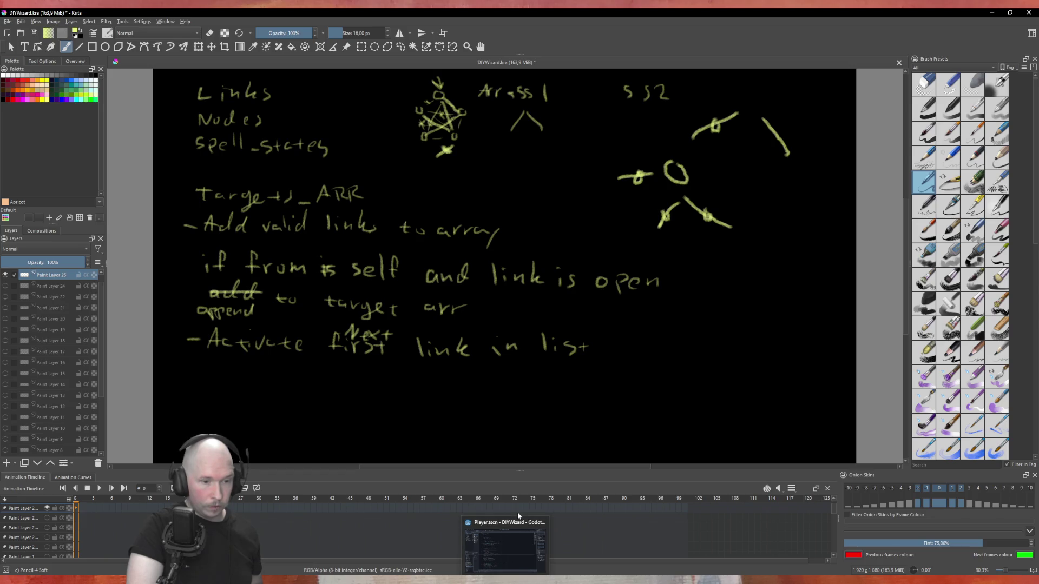
left_click(505, 546)
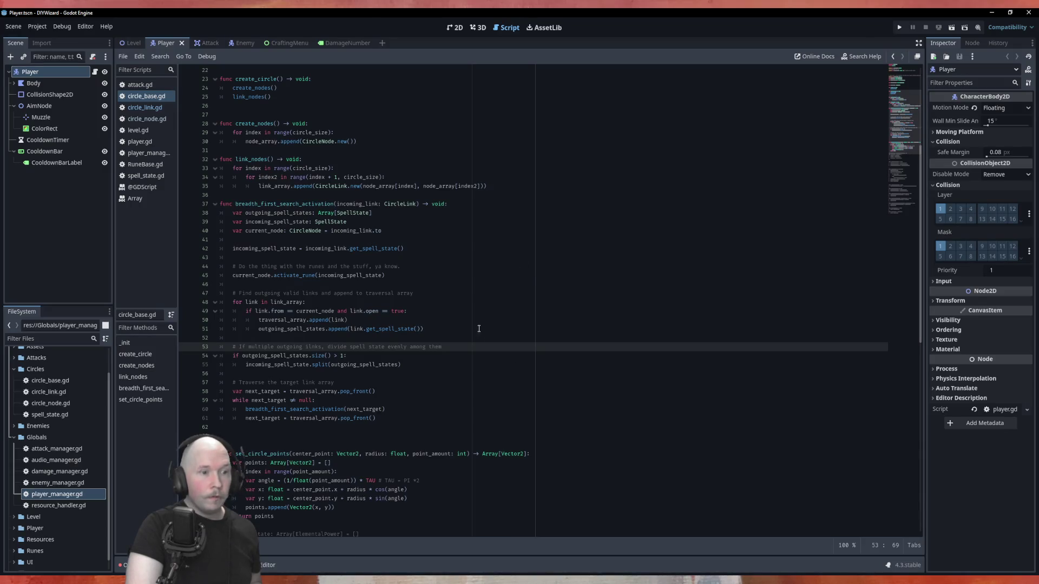
scroll(508, 381, "down", 1)
left_click(487, 302)
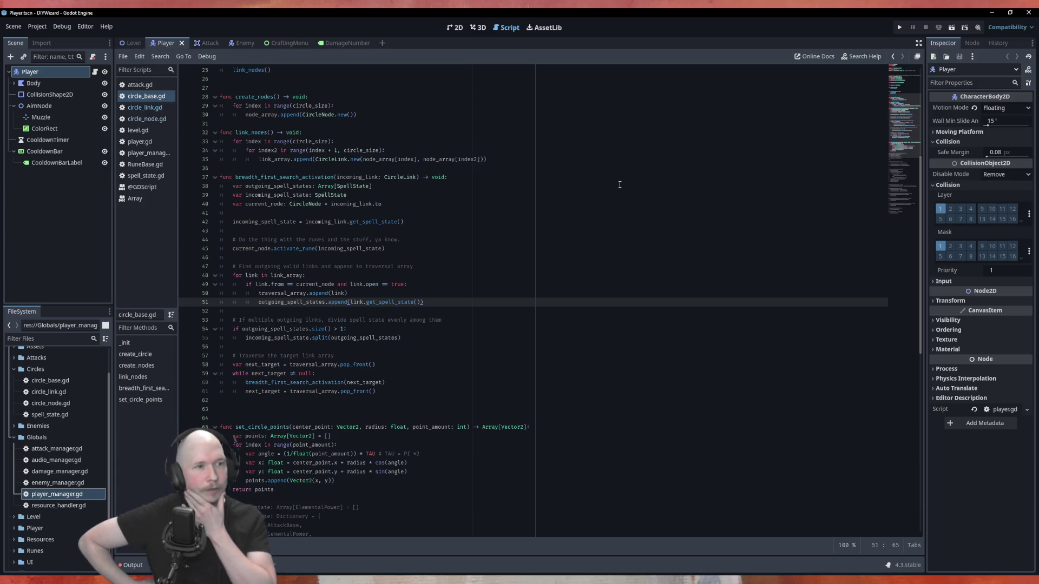
scroll(567, 197, "up", 3)
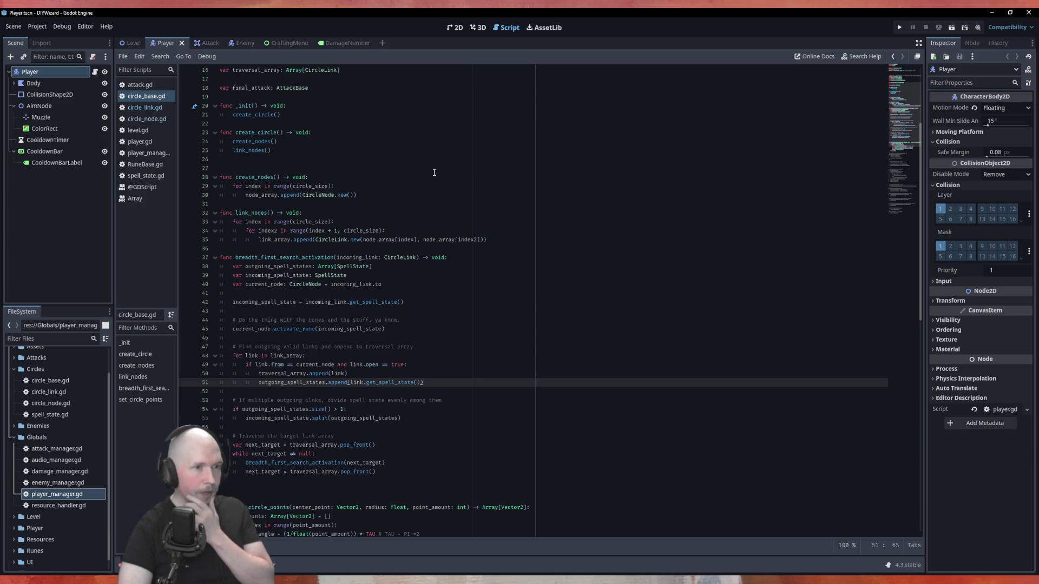
scroll(362, 208, "down", 1)
scroll(362, 221, "down", 1)
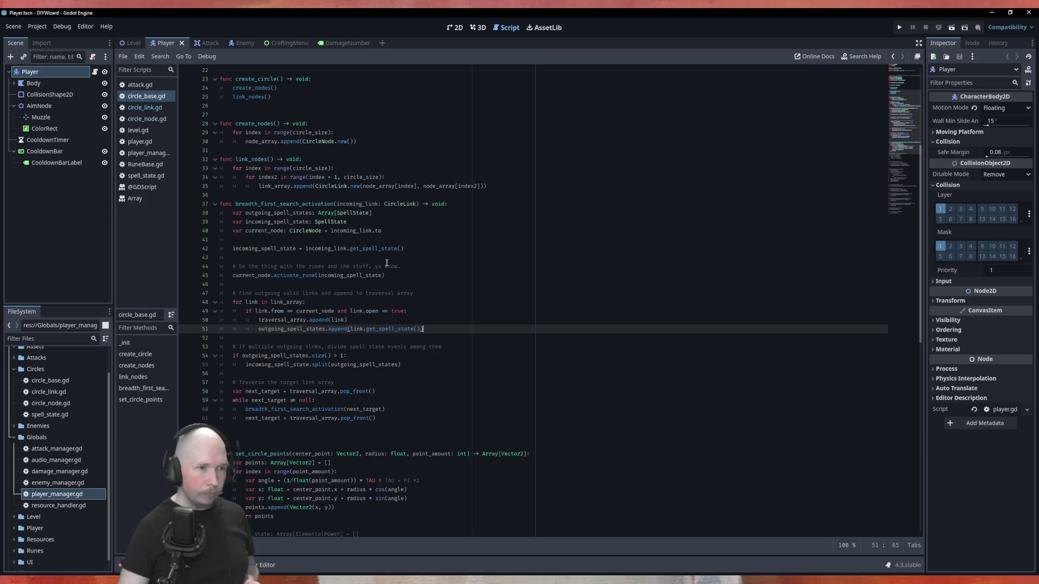
double_click(360, 245)
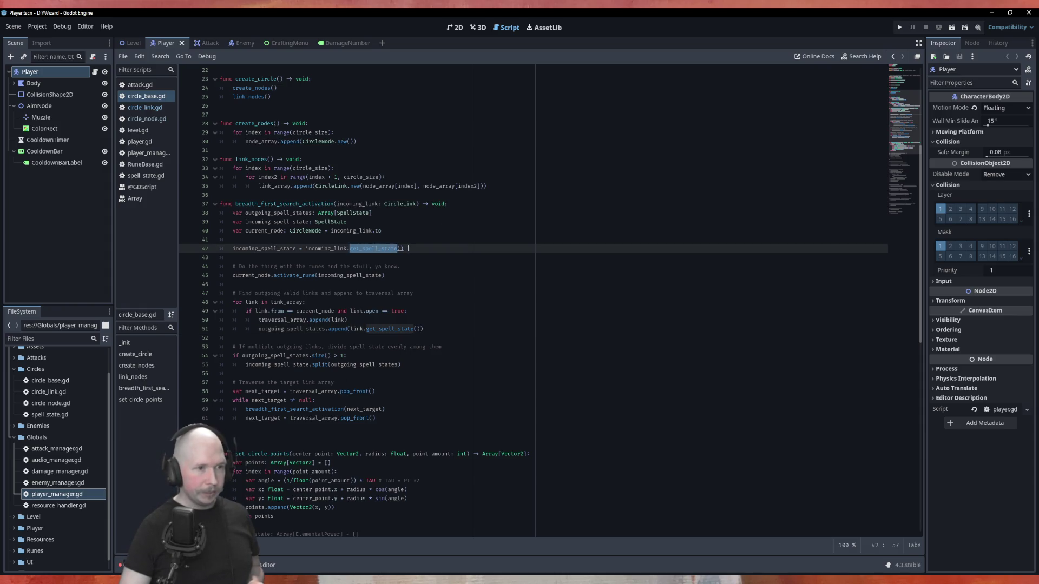
left_click(411, 247)
key("Home")
key("shift+Down")
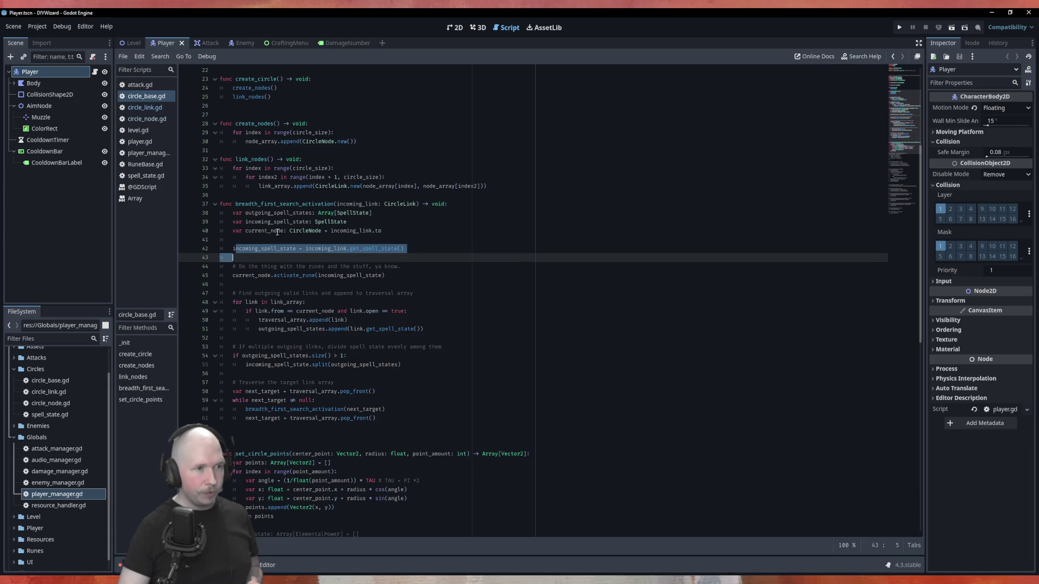
left_click_drag(226, 222, 347, 224)
left_click_drag(239, 248, 423, 248)
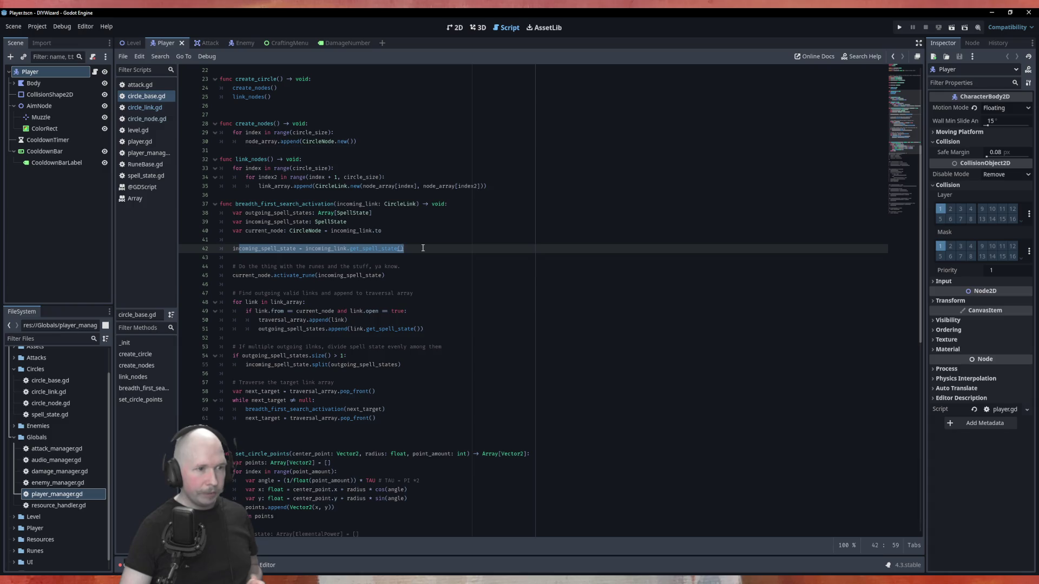
double_click(257, 249)
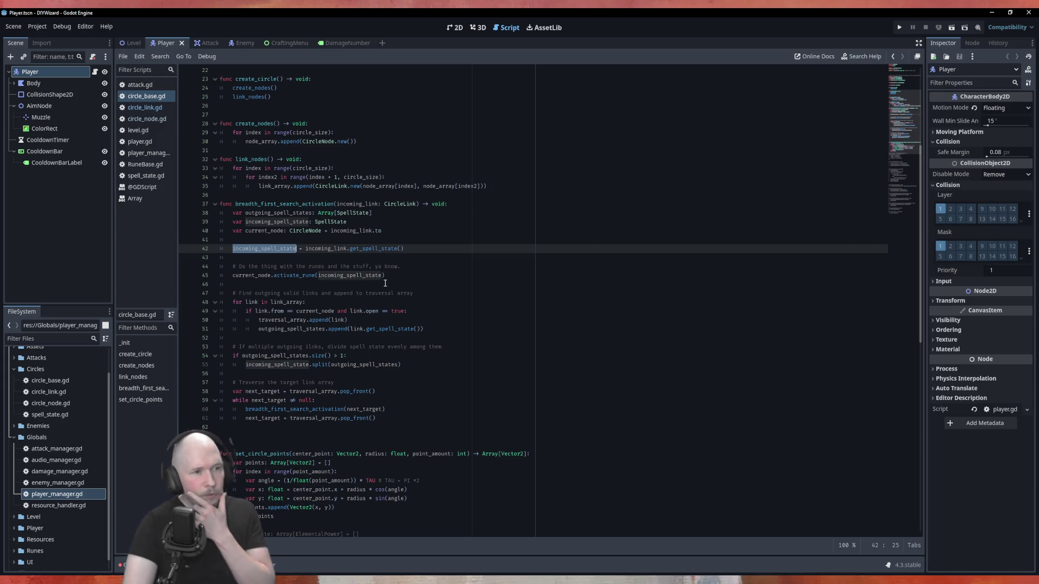
left_click(427, 267)
key("Down")
key("Down")
key("Down")
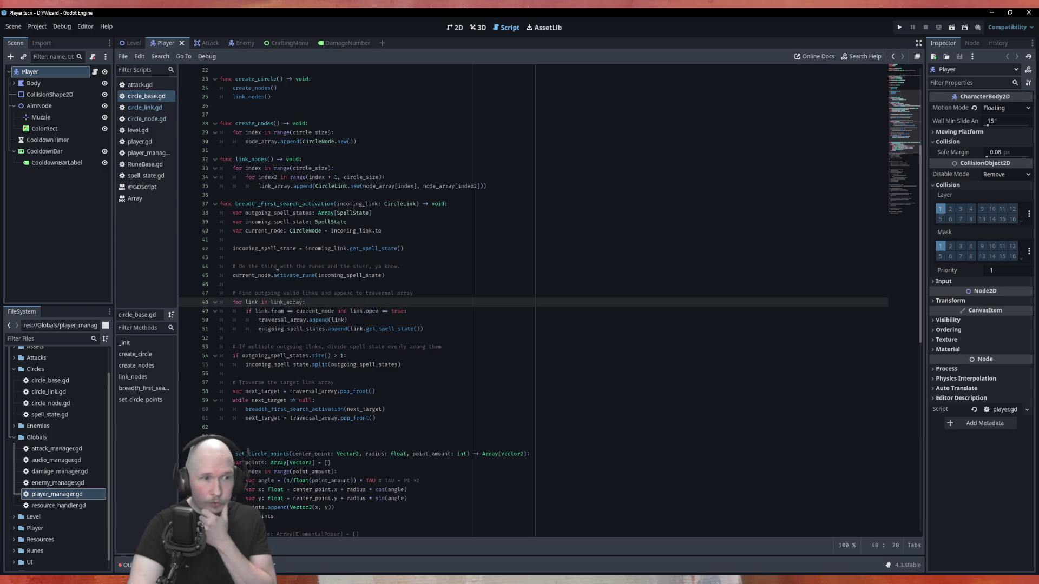
left_click(412, 267)
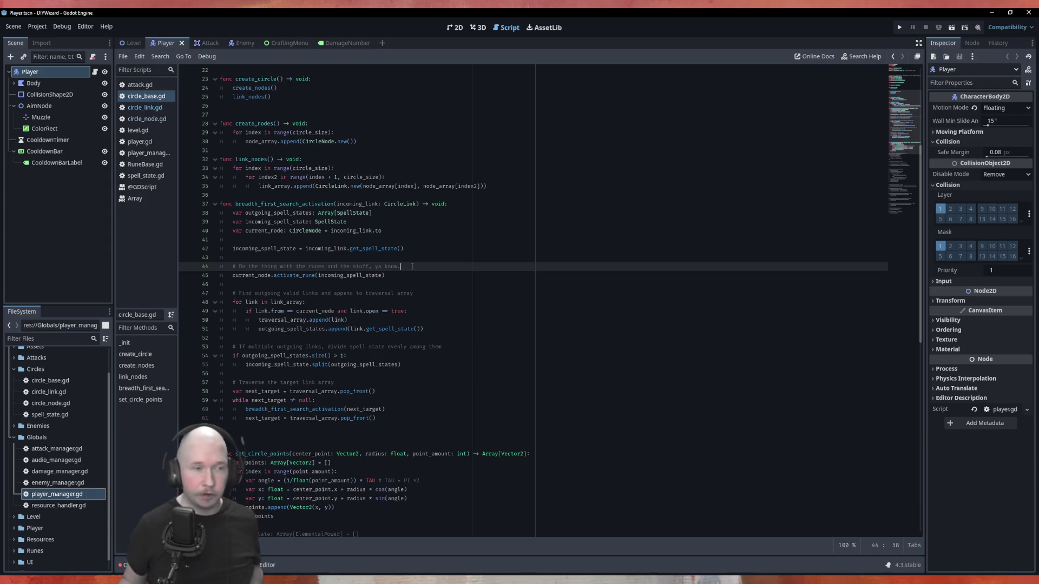
left_click(382, 231)
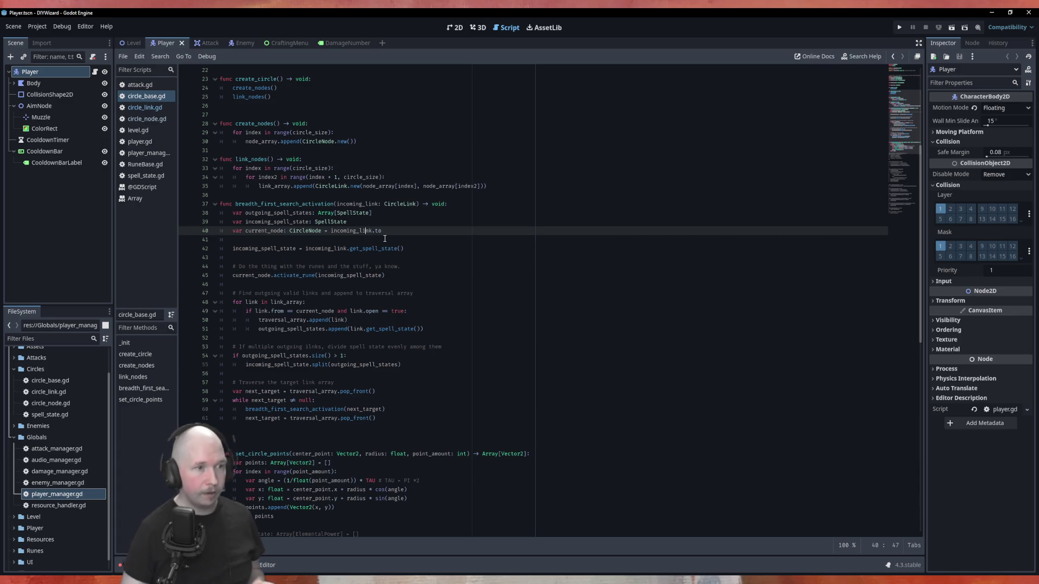
Step: Declare 'var temp_spell_state: SpellState' and assign the activate_rune call's result to temp_spell_state
key("Return")
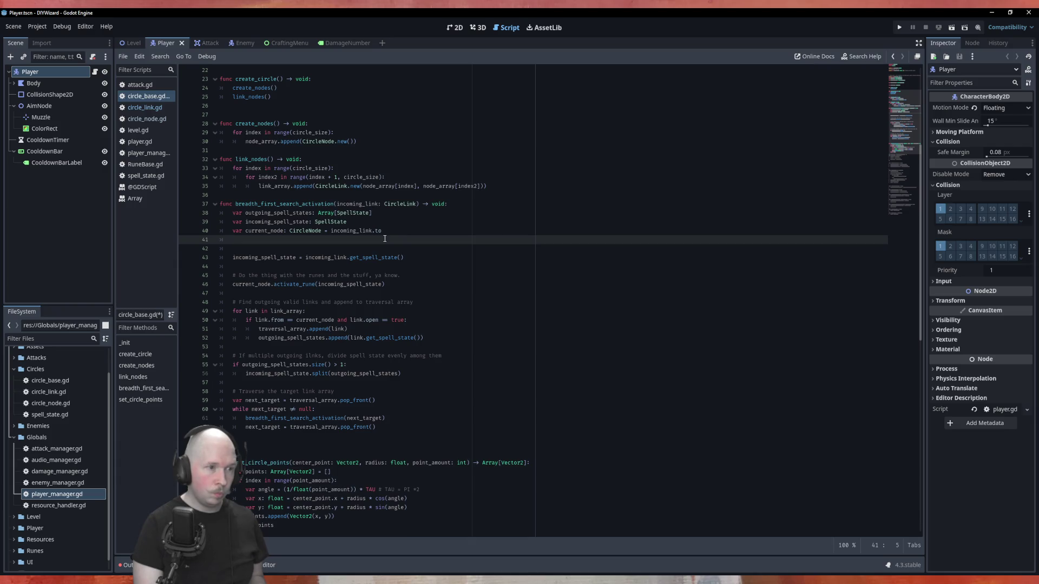
type("var ")
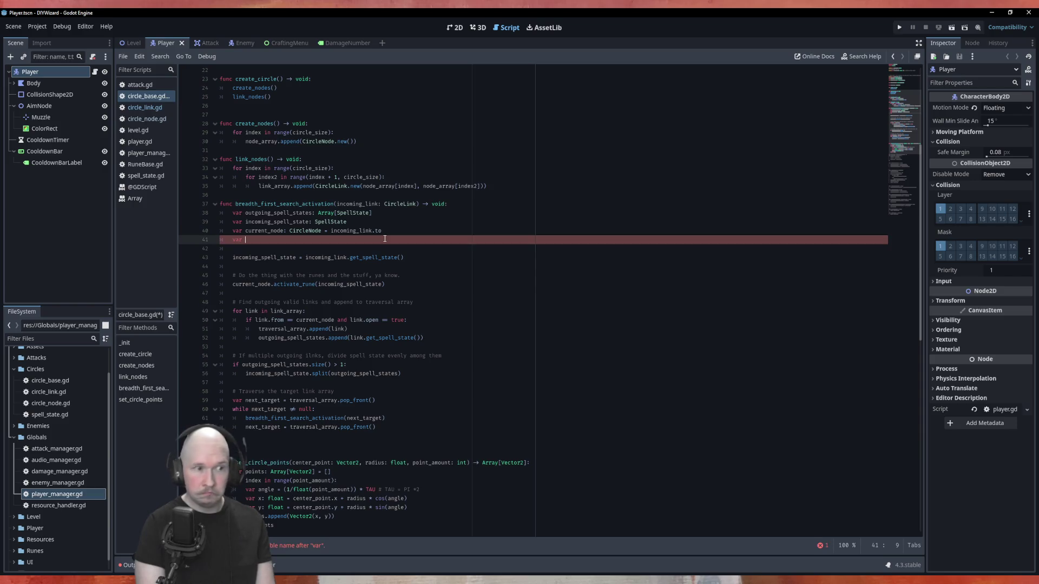
type("temp")
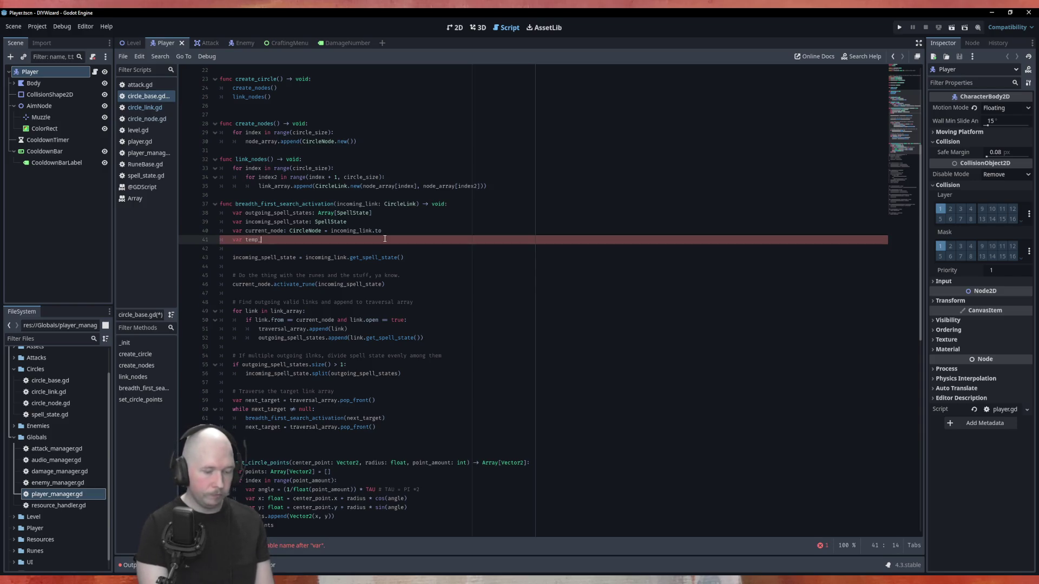
type("_spell_state: ")
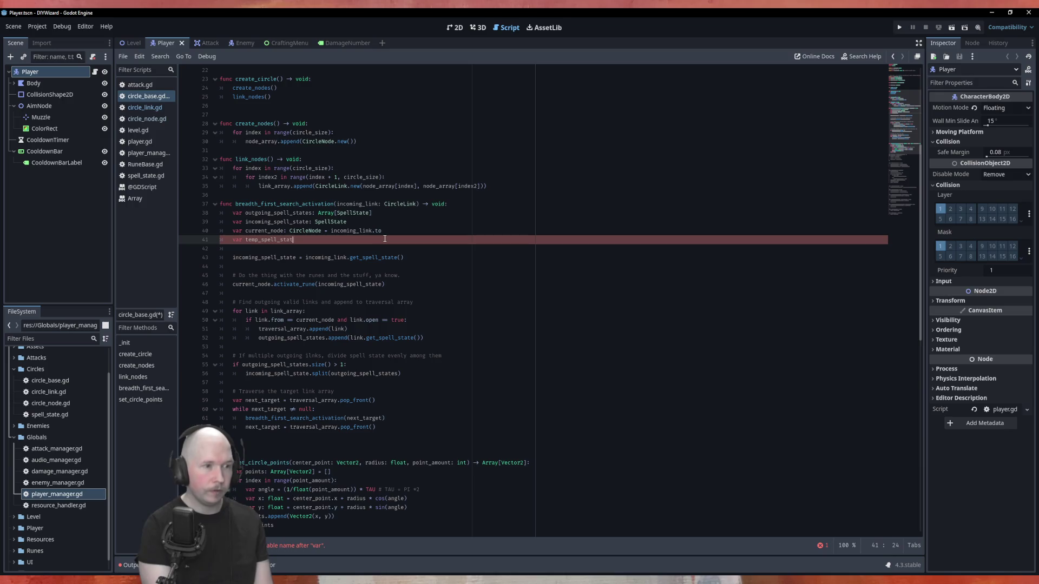
type("SpellState")
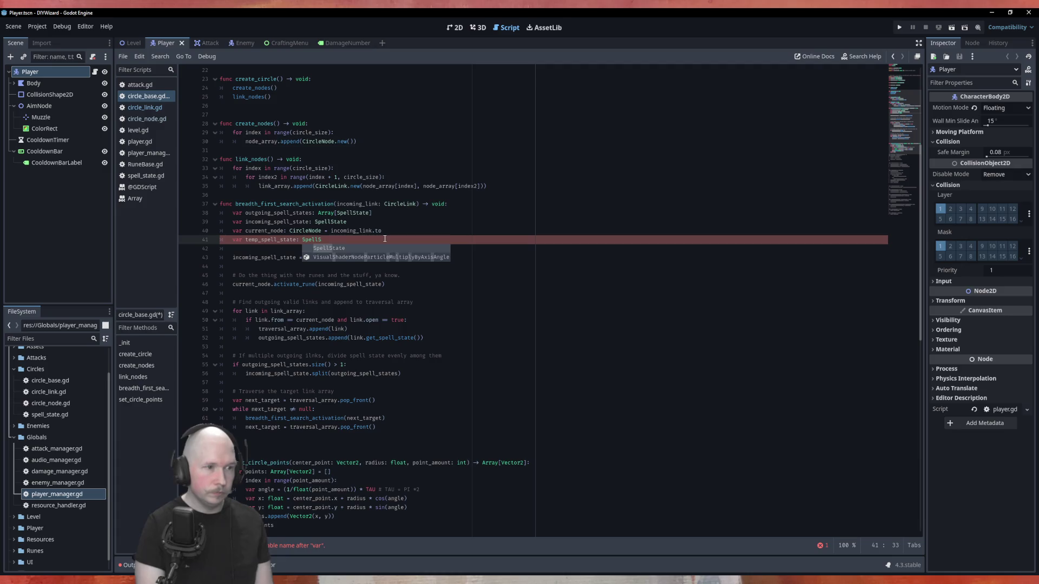
key("Return")
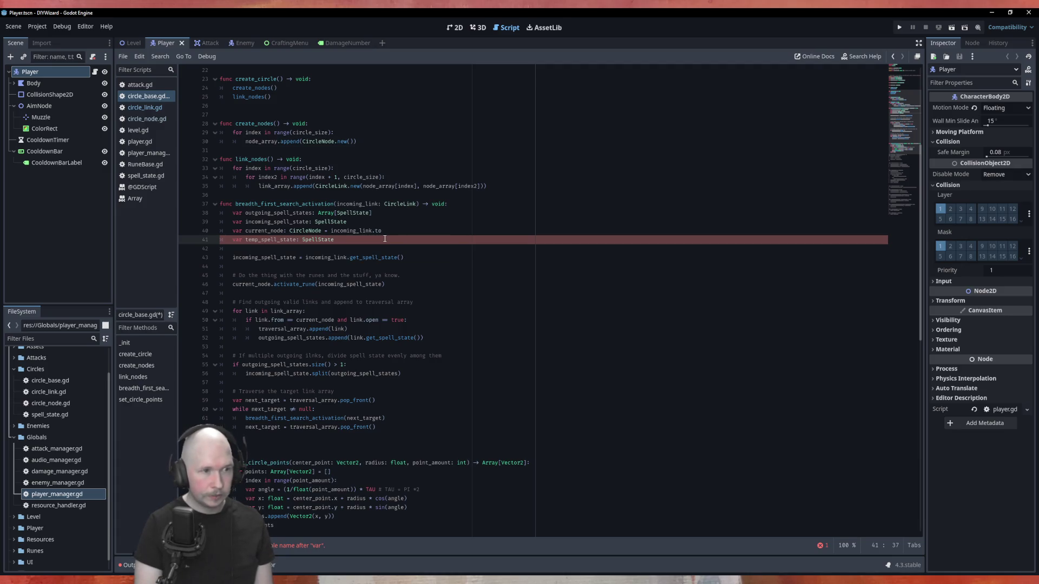
key("Down")
key("Down")
key("Down")
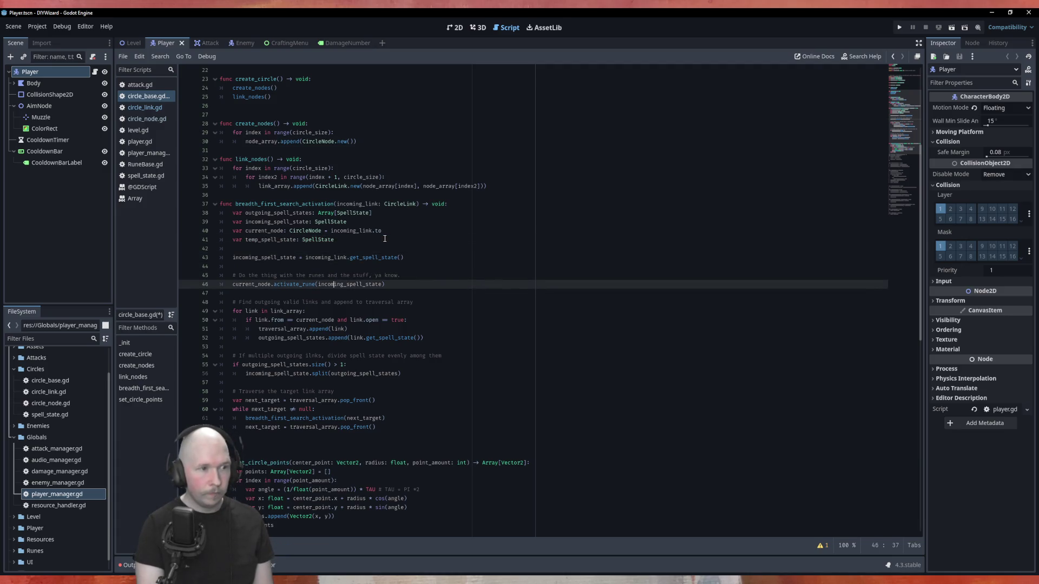
key("Home")
type("temp_")
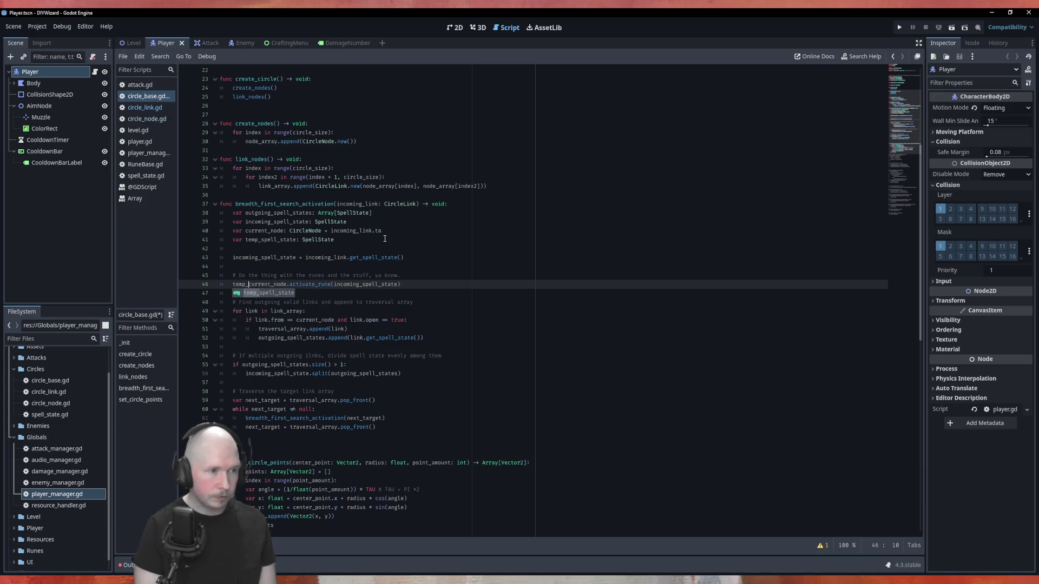
key("Return")
type("=")
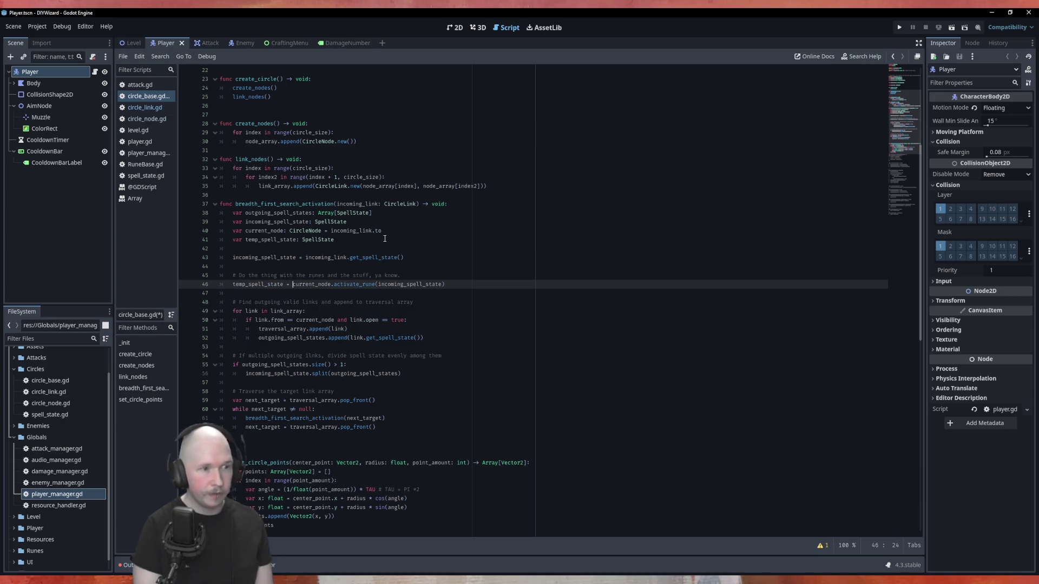
left_click(405, 258)
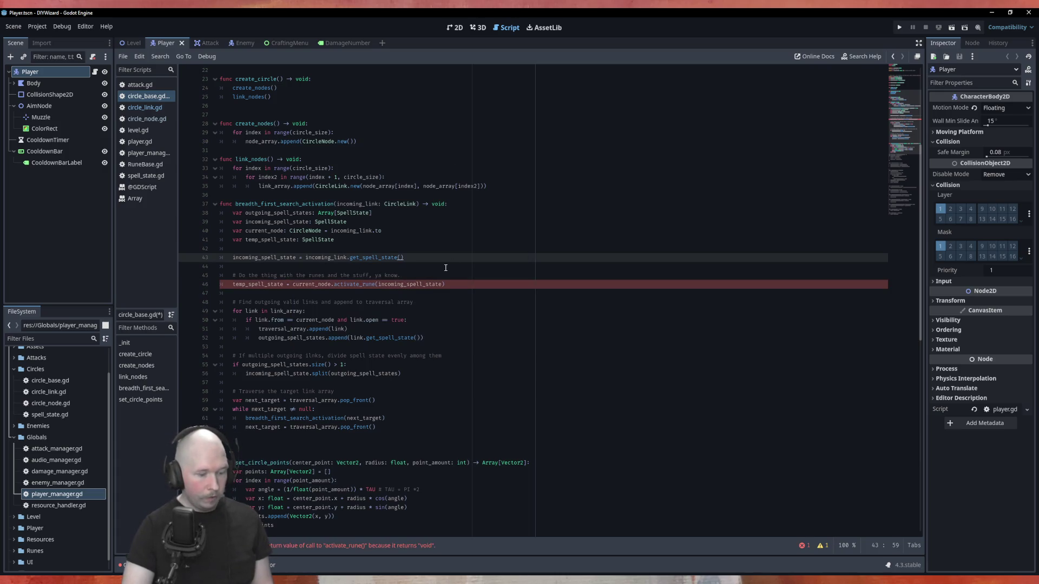
left_click(142, 164)
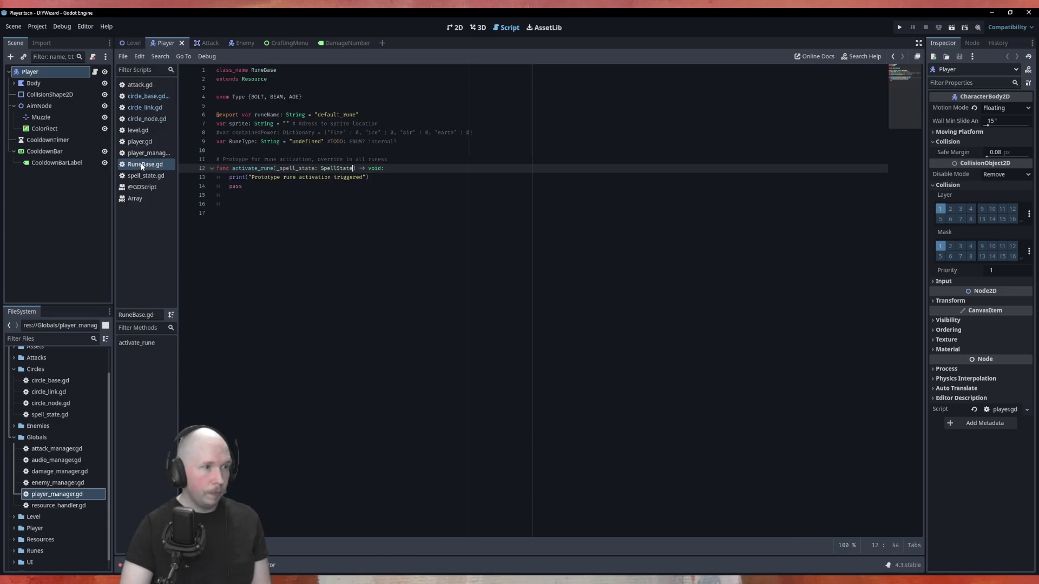
Step: Change activate_rune's return type to SpellState and replace pass with 'return _spell_state'
double_click(375, 168)
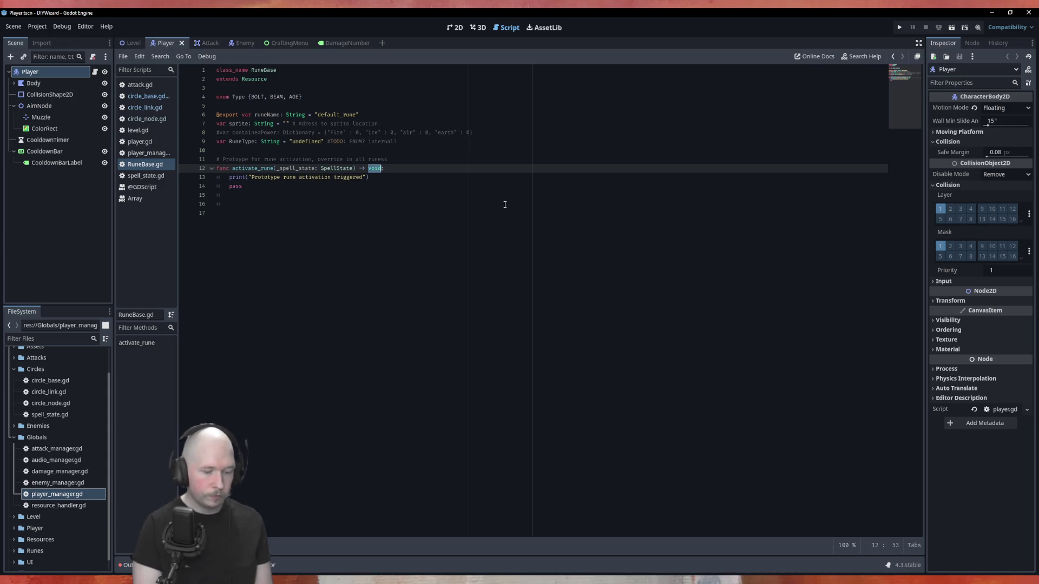
type("SpellS")
key("Return")
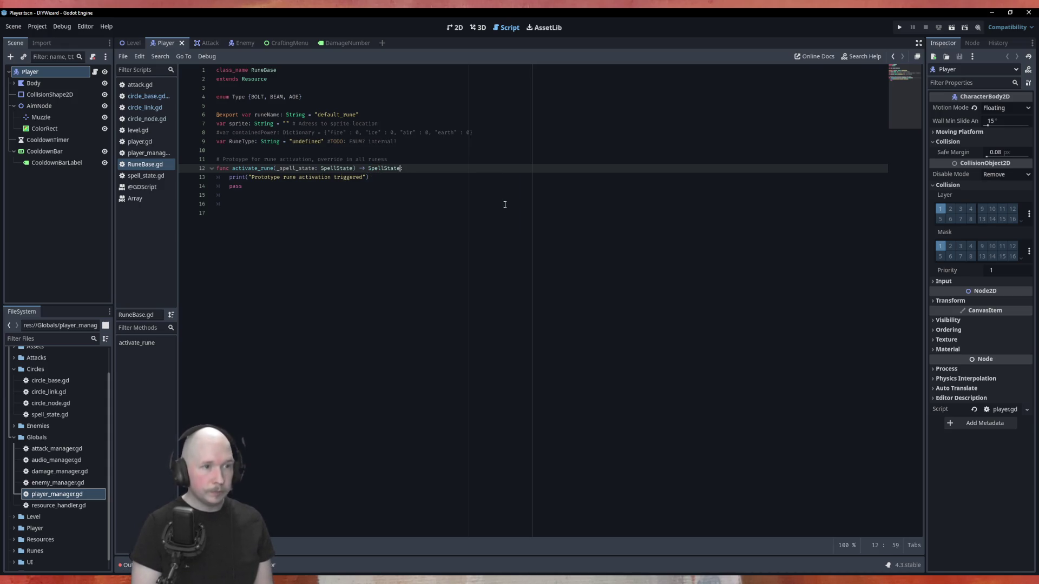
key("Down")
key("Down")
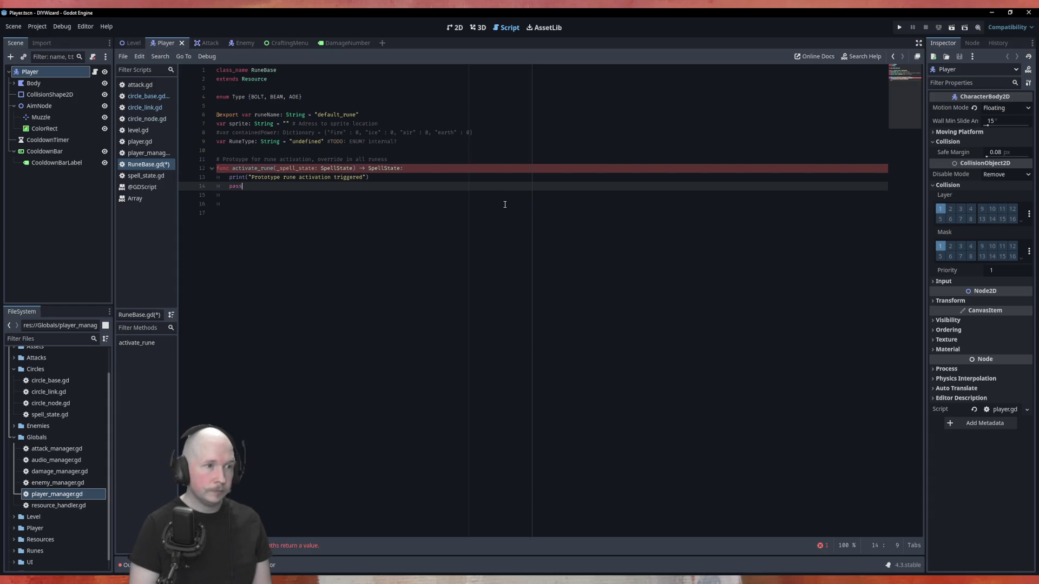
key("BackSpace")
key("BackSpace")
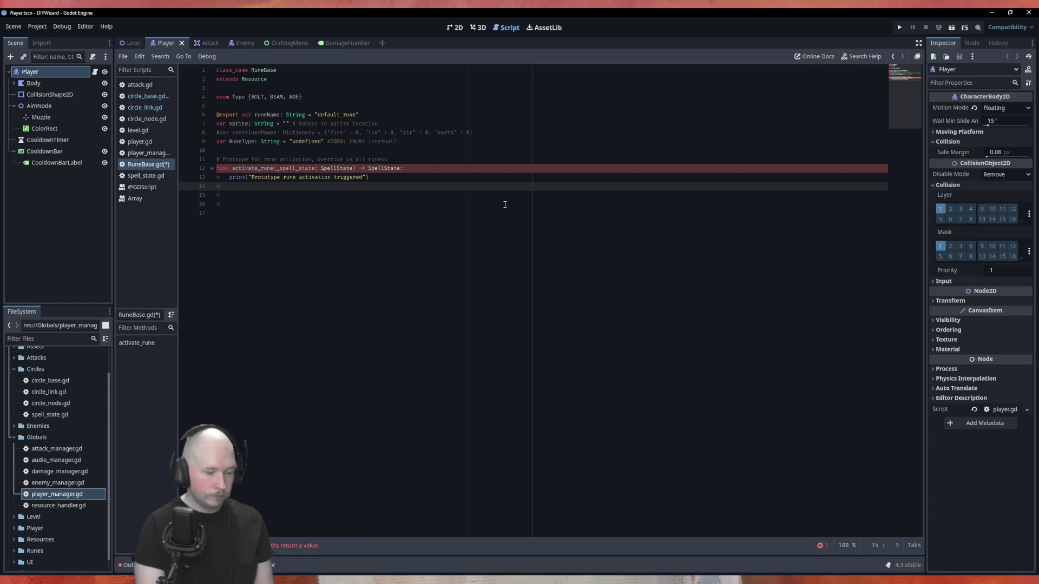
type("return _")
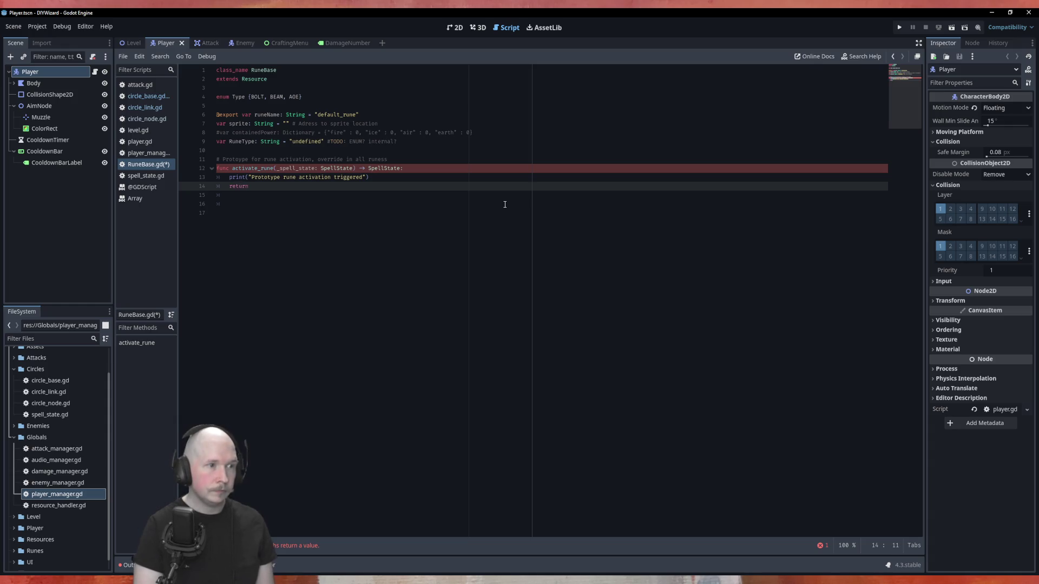
type("spe")
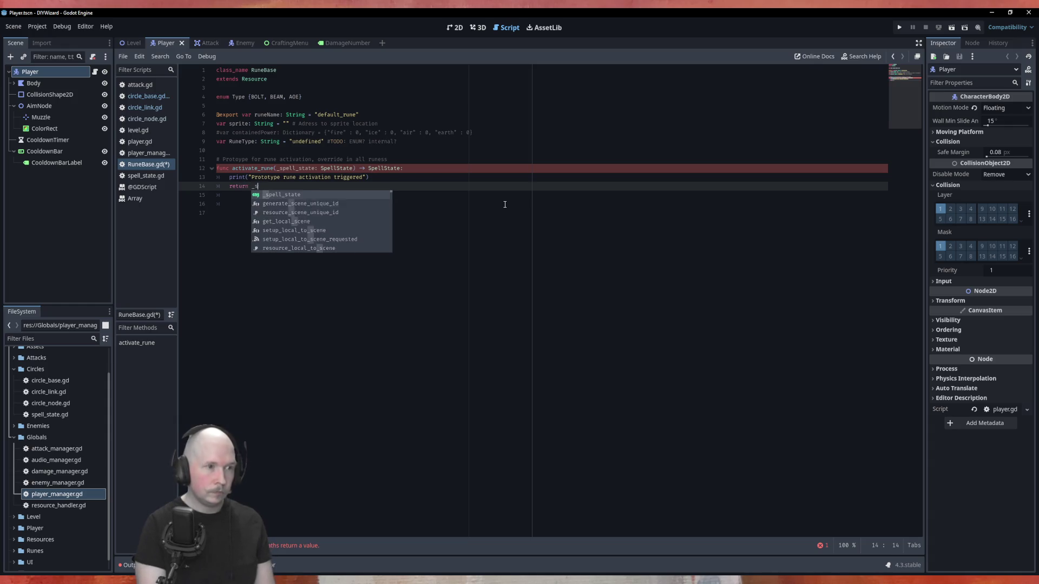
key("Return")
key("ctrl+s")
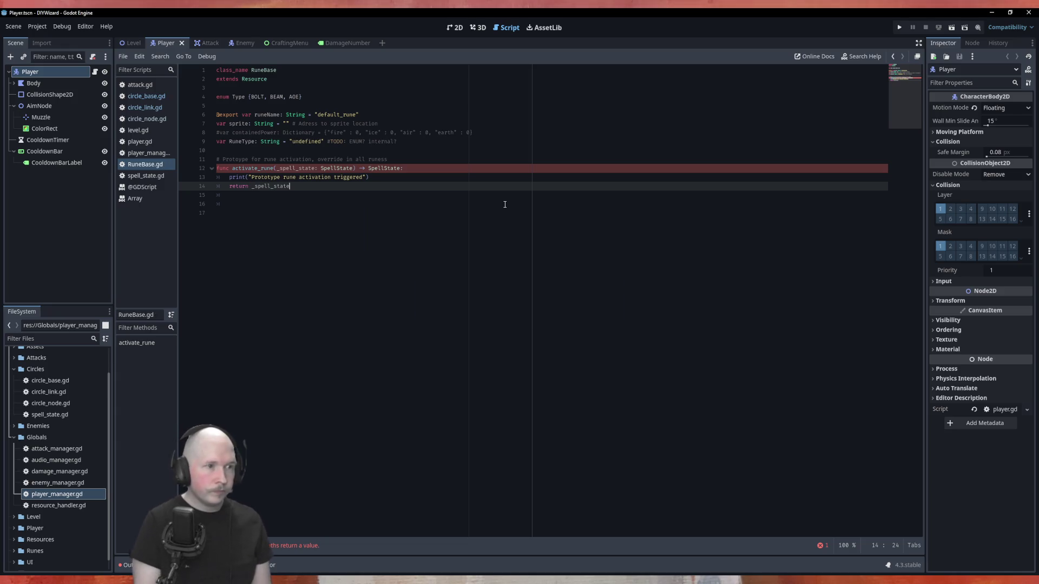
Step: Rename the _spell_state parameter to spell_state and save
left_click(256, 186)
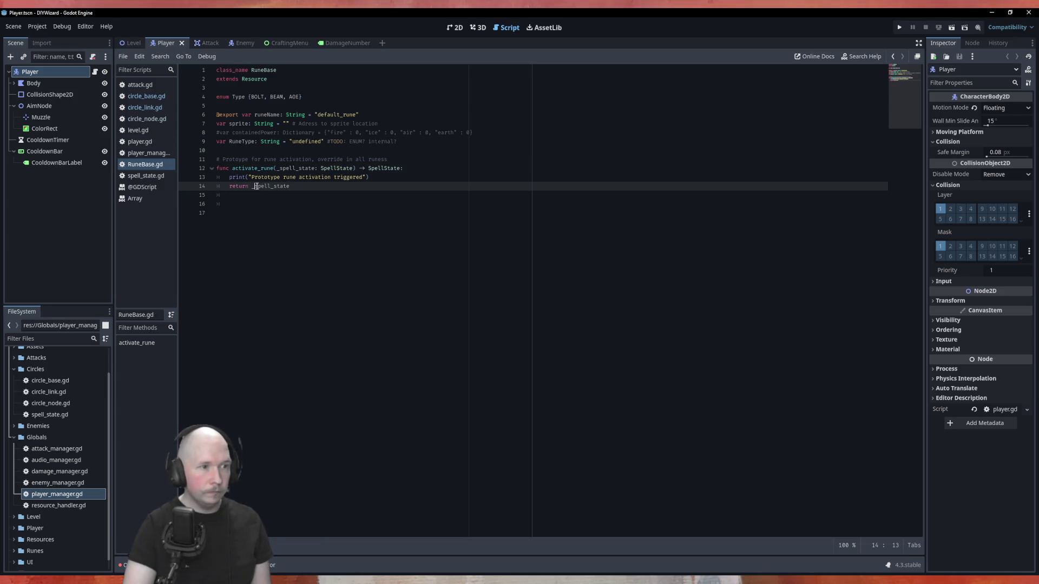
key("Delete")
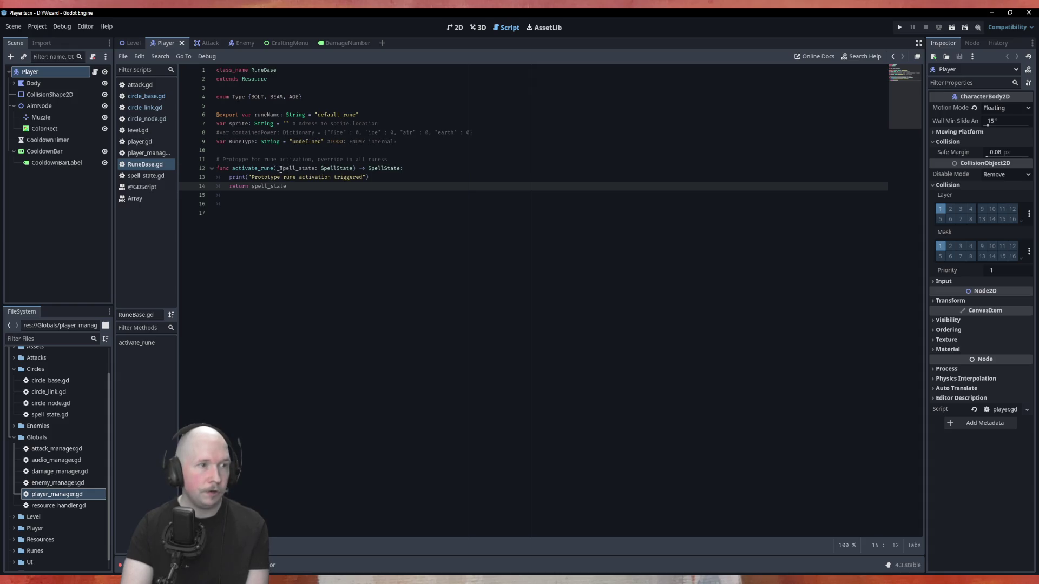
left_click(276, 168)
key("Delete")
left_click(306, 203)
key("ctrl+s")
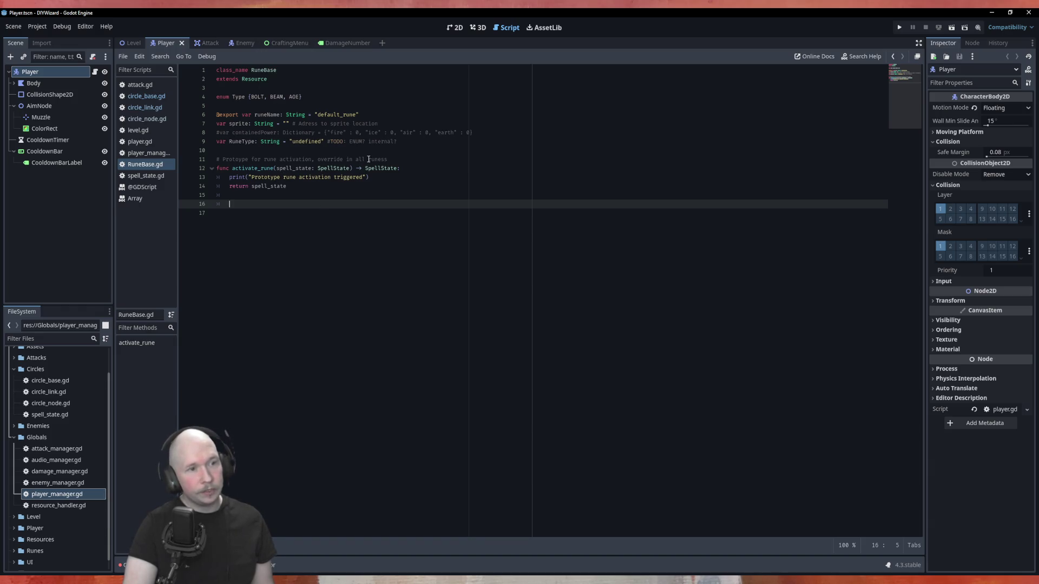
Step: Make it return spell_state.duplicate() and save RuneBase.gd
left_click(312, 186)
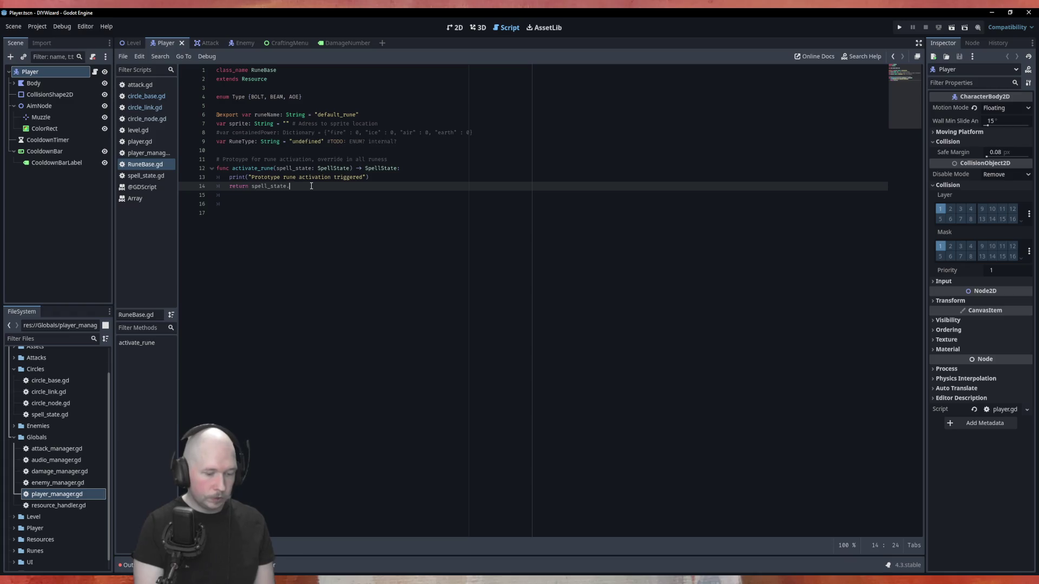
type(".dup")
key("Return")
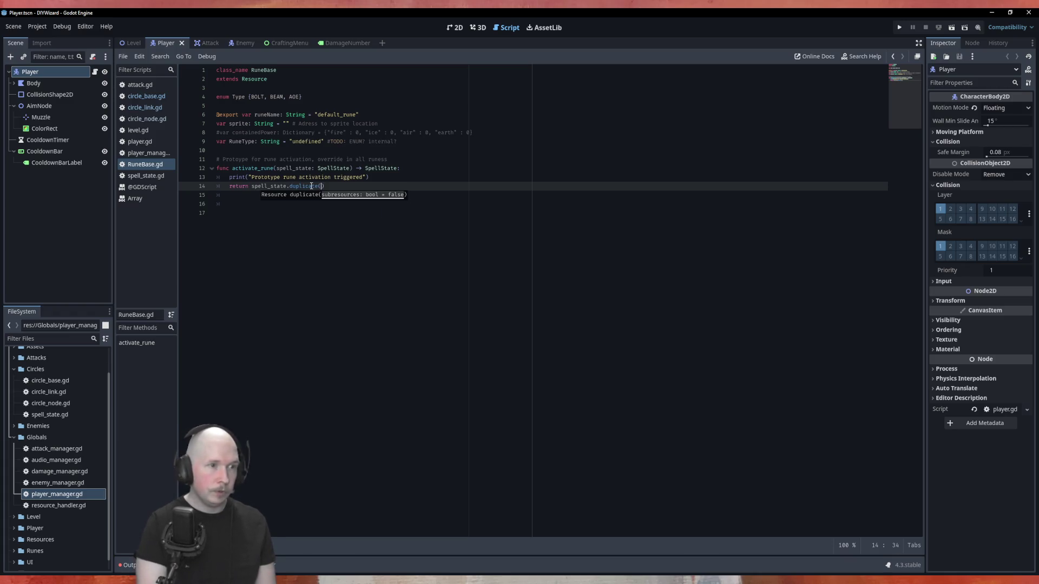
key("ctrl+s")
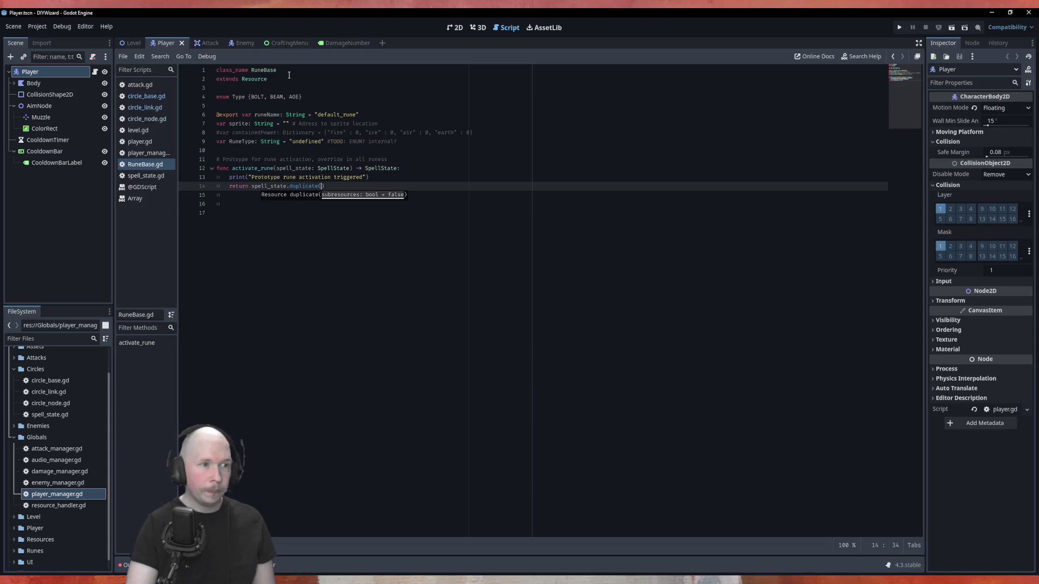
left_click(405, 158)
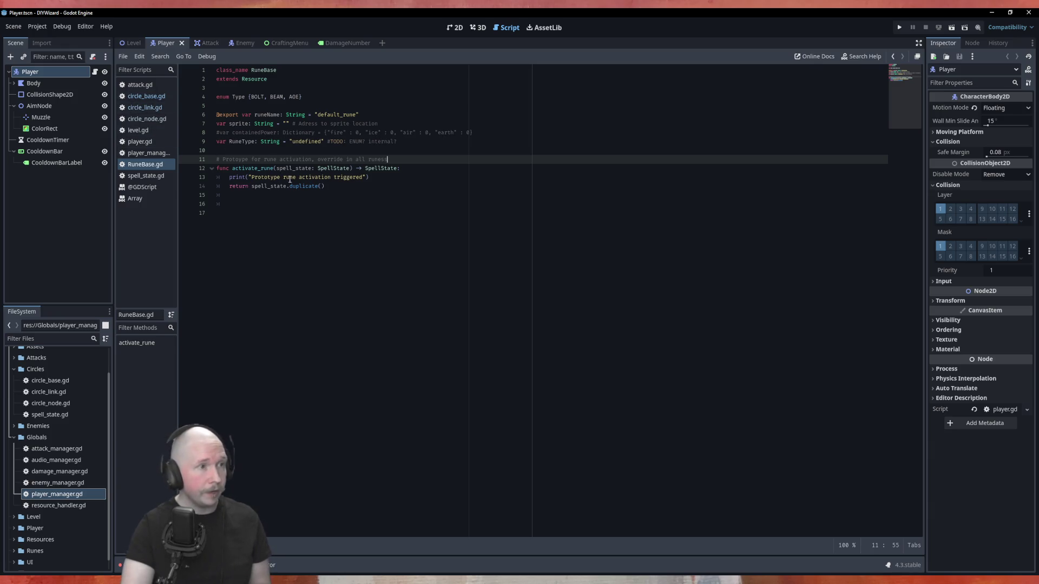
Step: Compare circle_base.gd's link-traversal loop with the end of RuneBase.gd
left_click(158, 98)
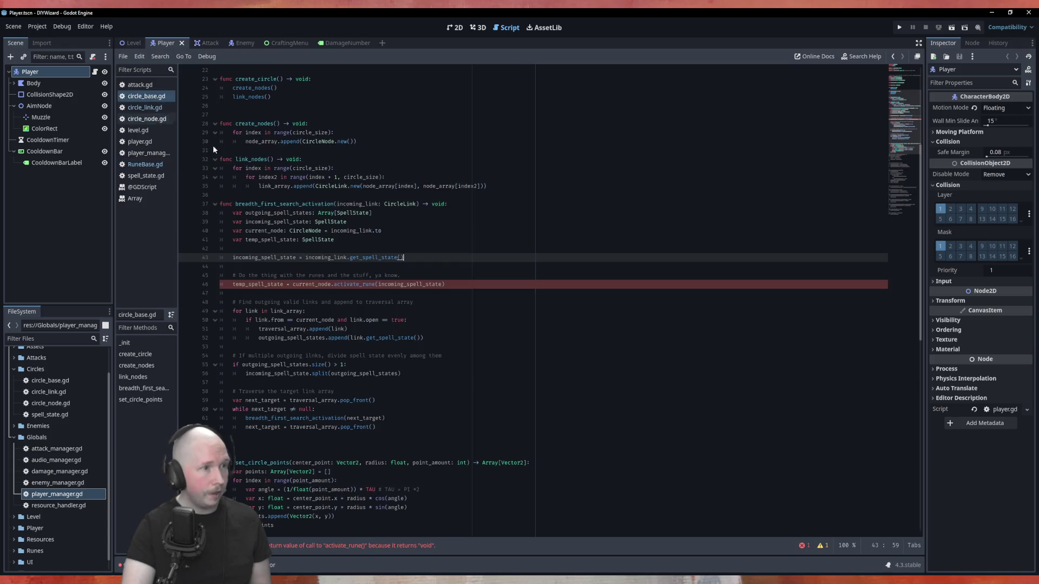
left_click(442, 286)
left_click(452, 320)
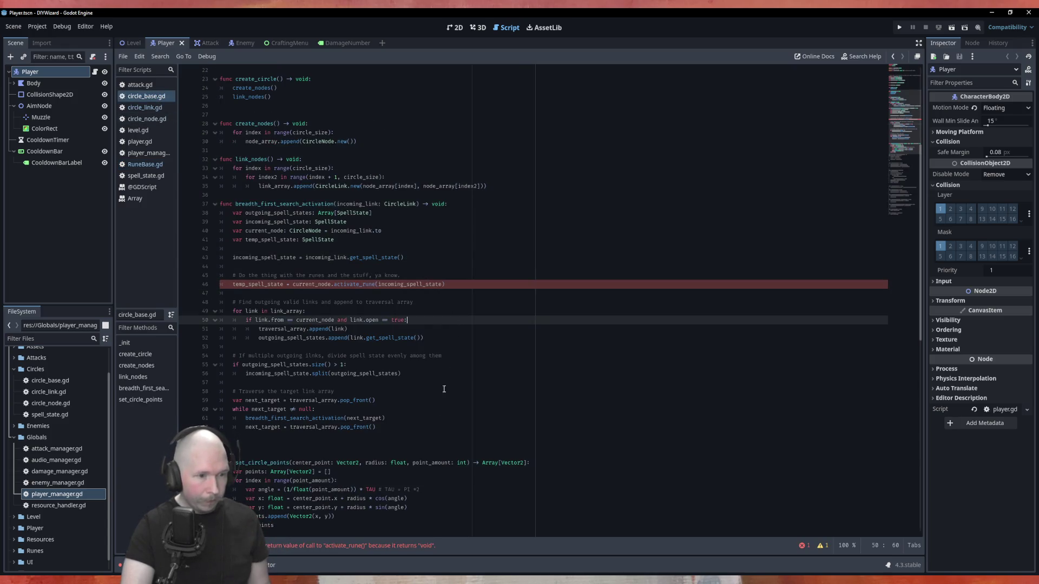
left_click(162, 175)
left_click(145, 164)
left_click(339, 222)
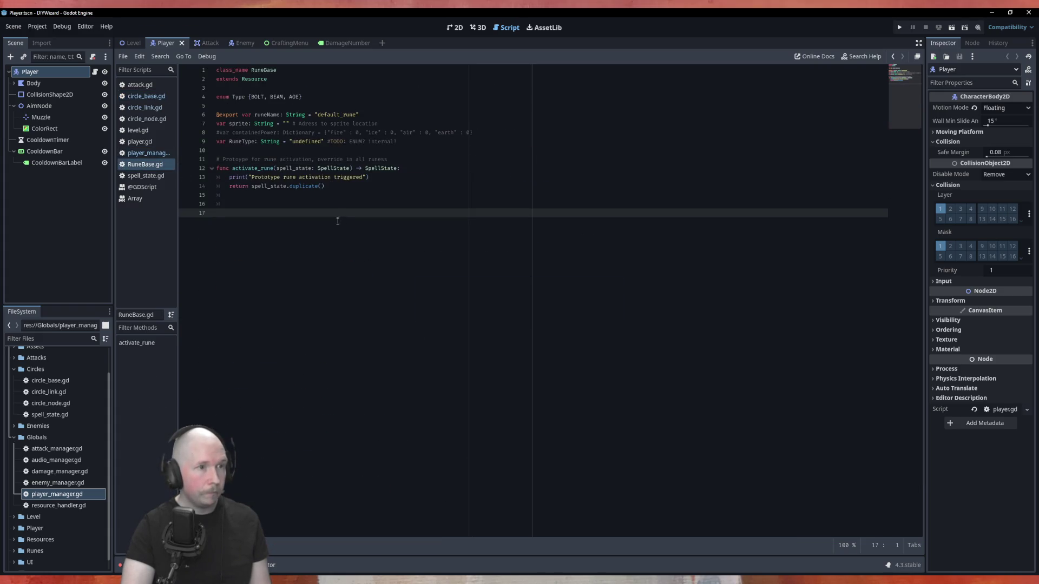
Step: Return to circle_base.gd and put the caret on the line 46 activate_rune call
left_click(146, 95)
left_click(373, 289)
left_click(372, 285)
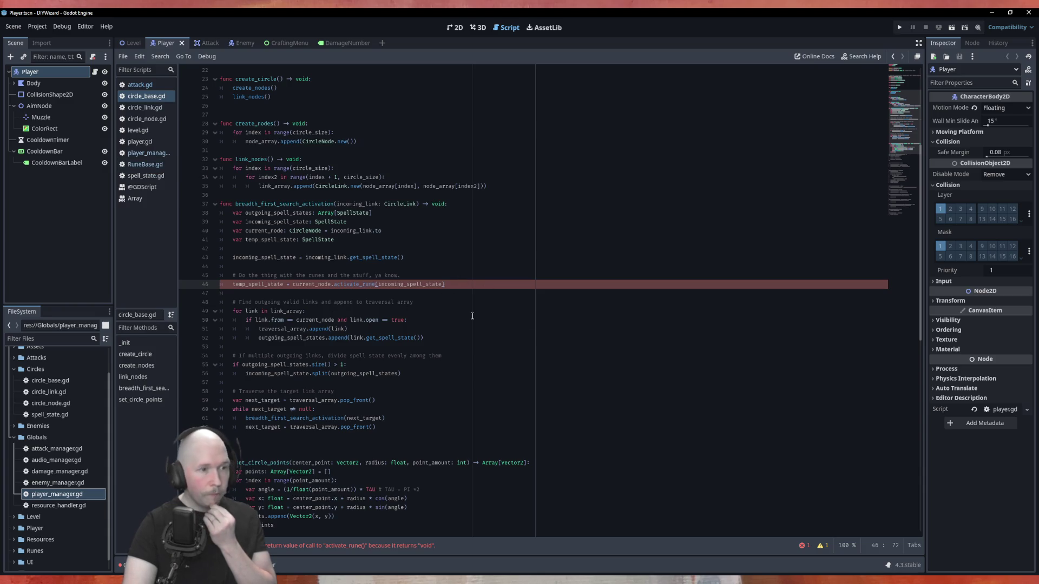
Step: Replace incoming_spell_state with temp_spell_state in the line 56 split call
double_click(245, 285)
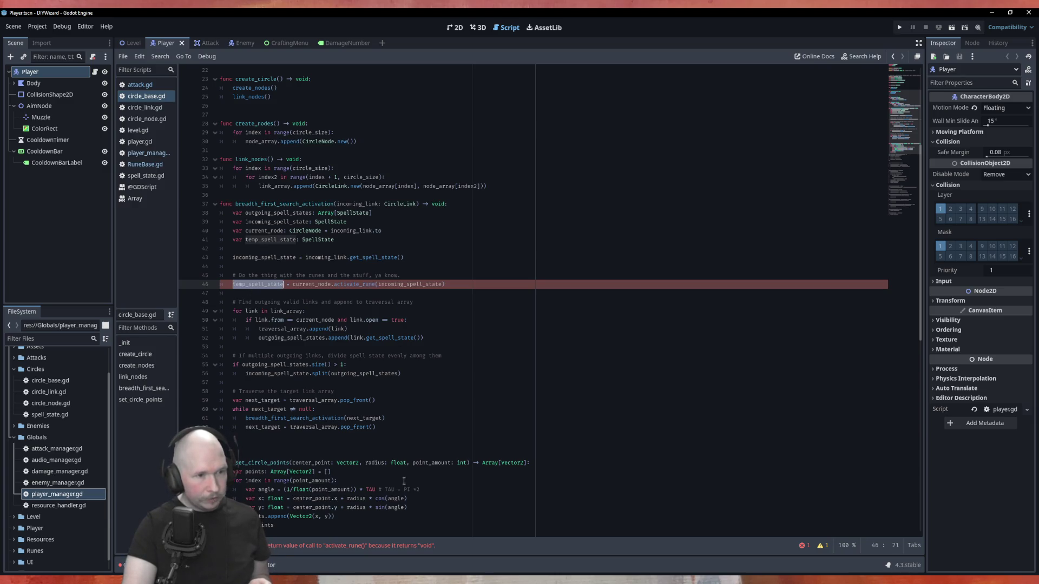
double_click(271, 258)
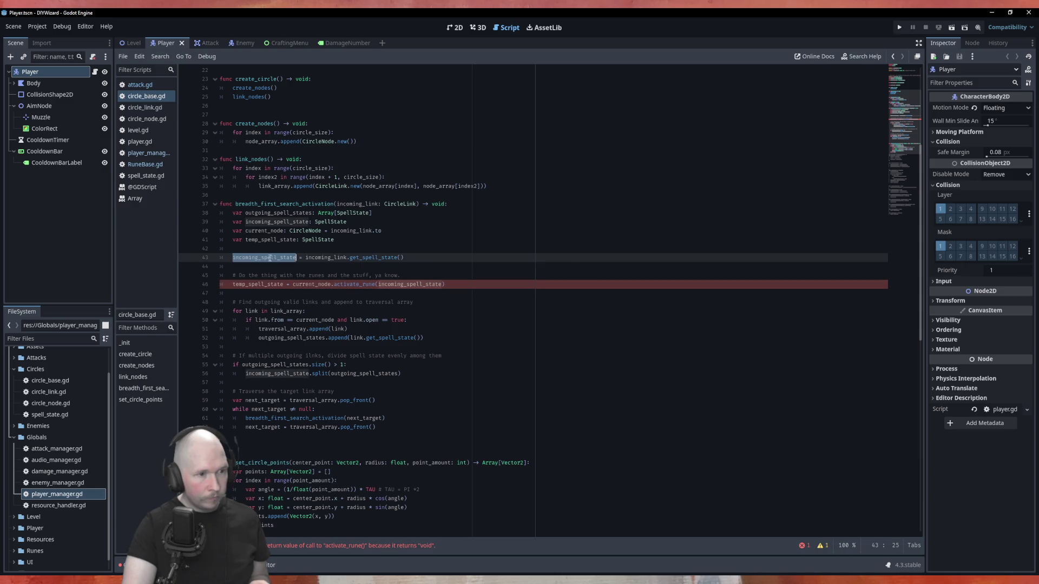
double_click(259, 284)
key("ctrl+c")
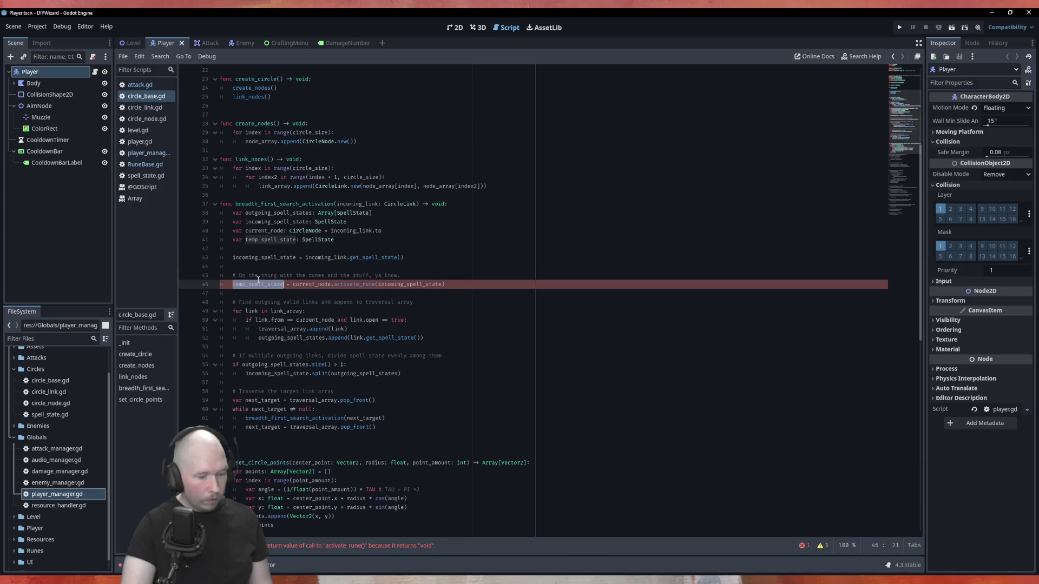
double_click(275, 373)
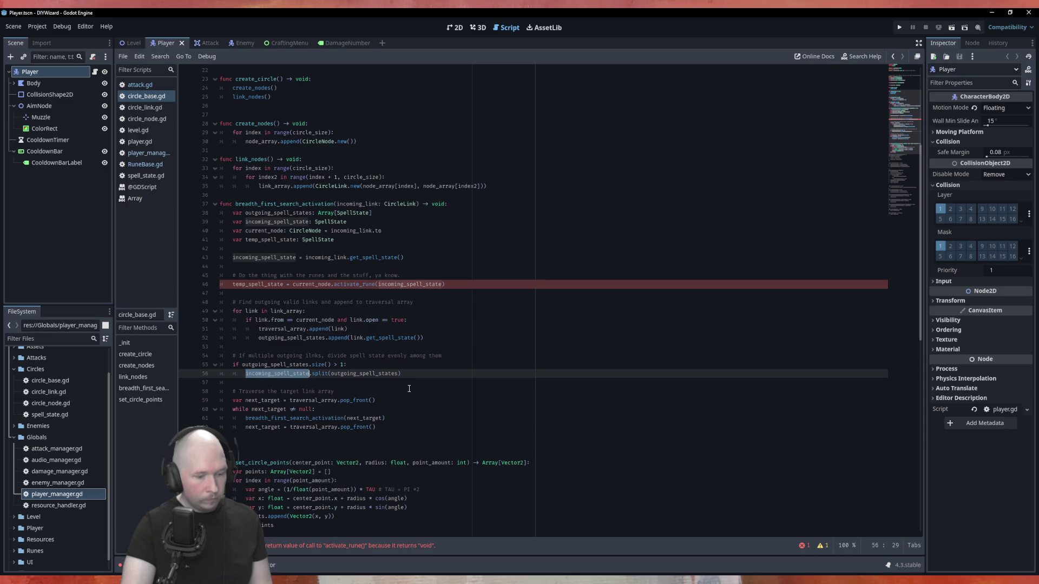
key("ctrl+v")
left_click(476, 366)
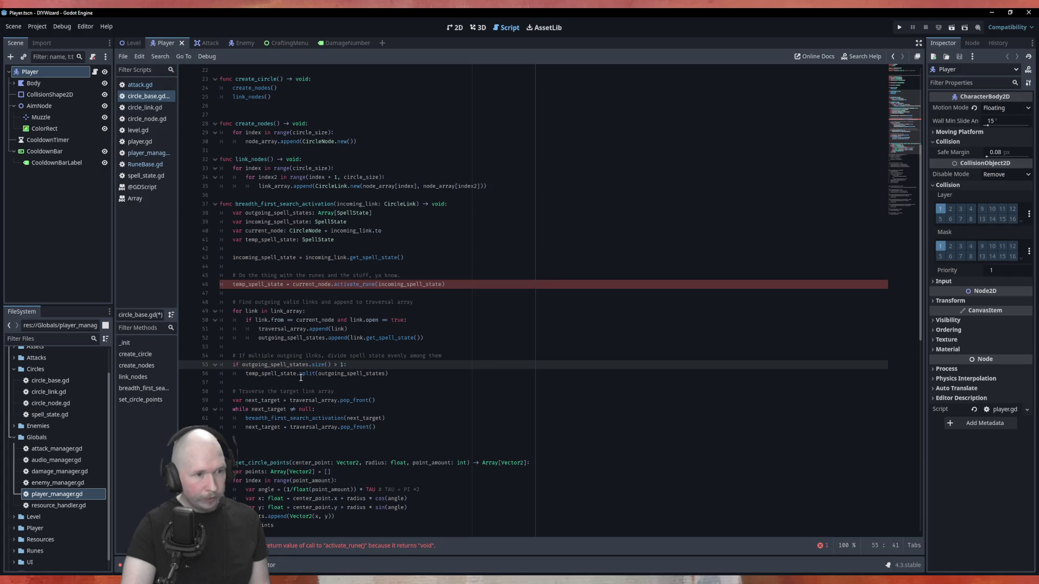
left_click(396, 374)
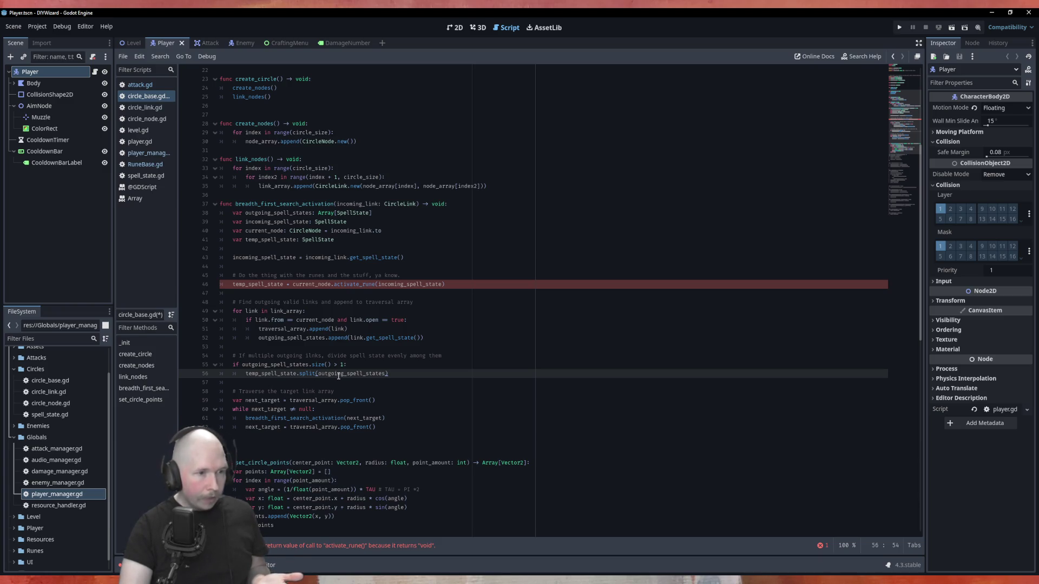
Step: Check the outgoing_spell_states and SpellState declarations, then view circle_node.gd's activate_rune
double_click(350, 375)
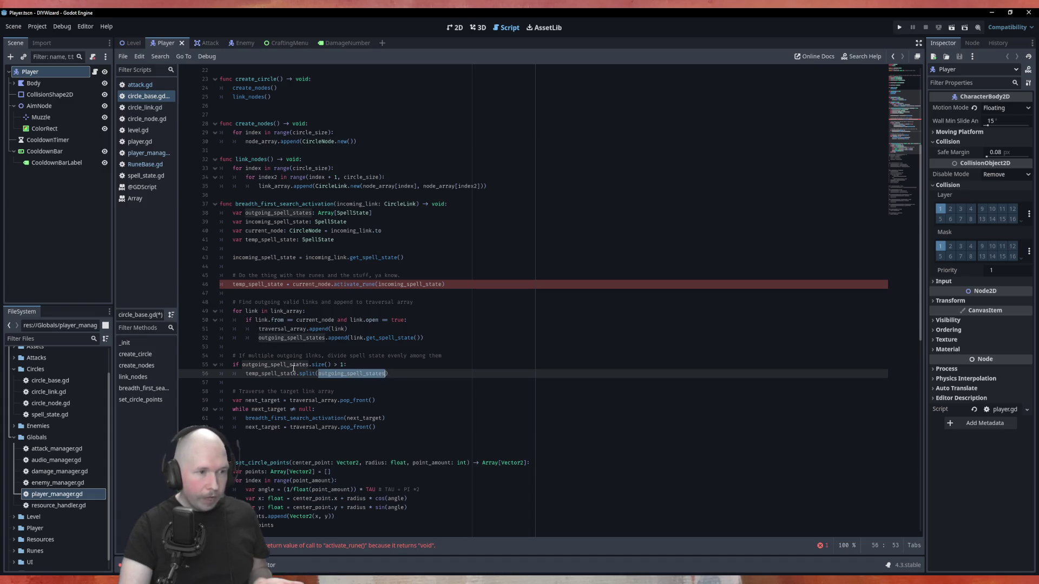
double_click(263, 373)
double_click(312, 242)
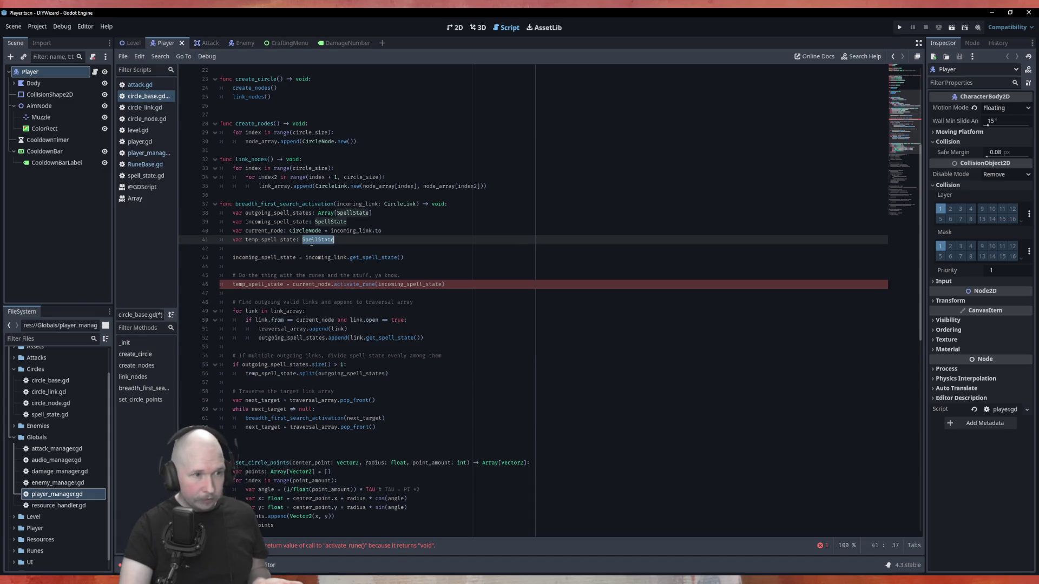
double_click(351, 374)
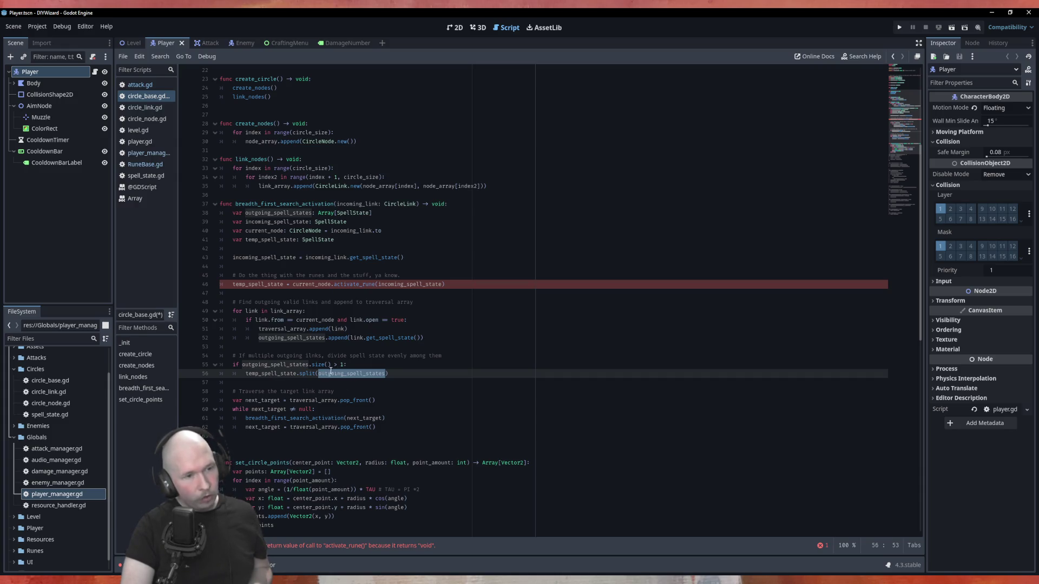
left_click(410, 374)
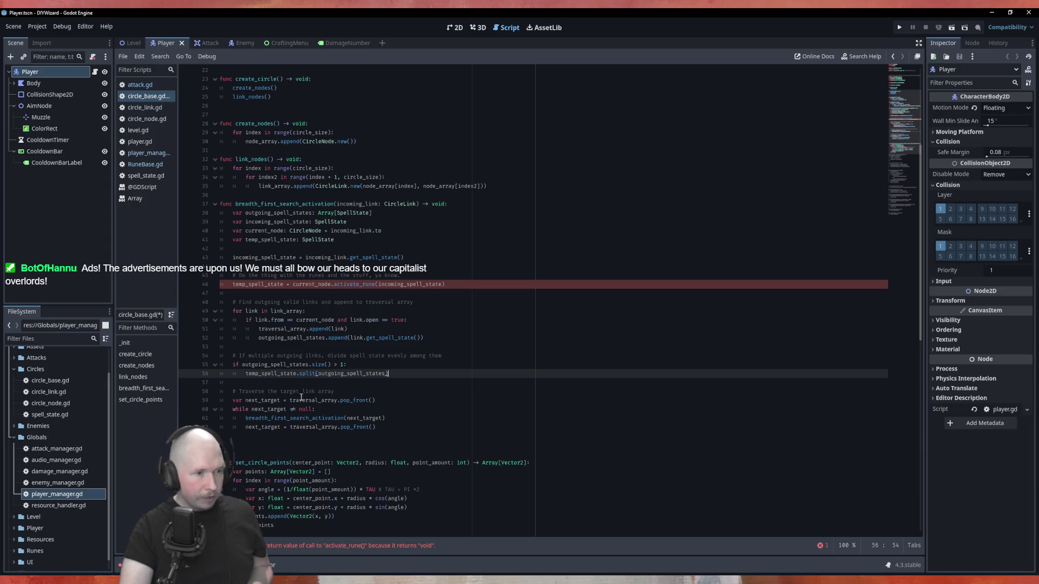
left_click(354, 284, "ctrl")
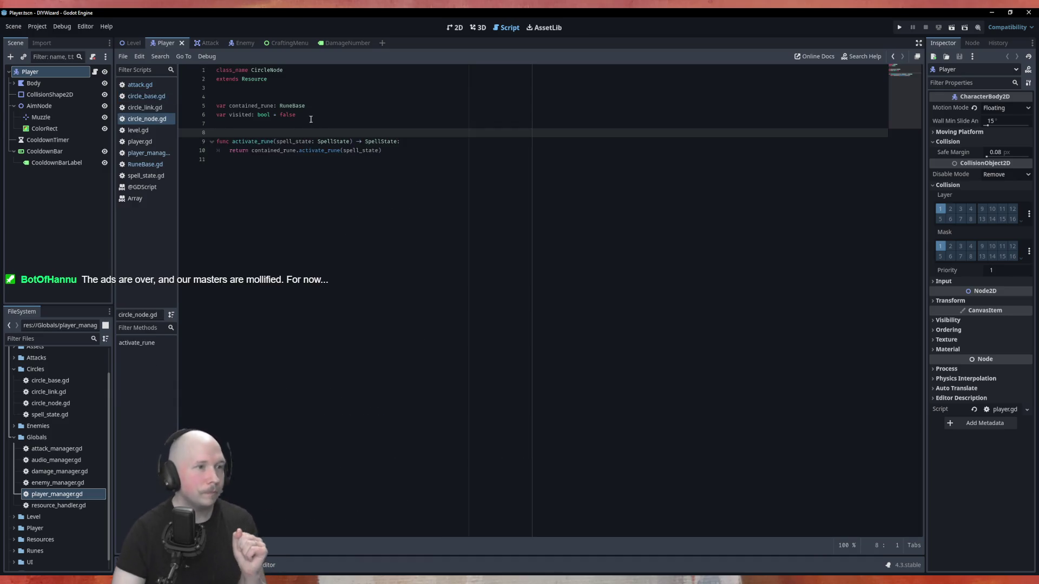
Step: Review circle_node.gd from the visited declaration down to the last line
left_click(221, 123)
key("shift+Up")
key("shift+Down")
key("shift+Up")
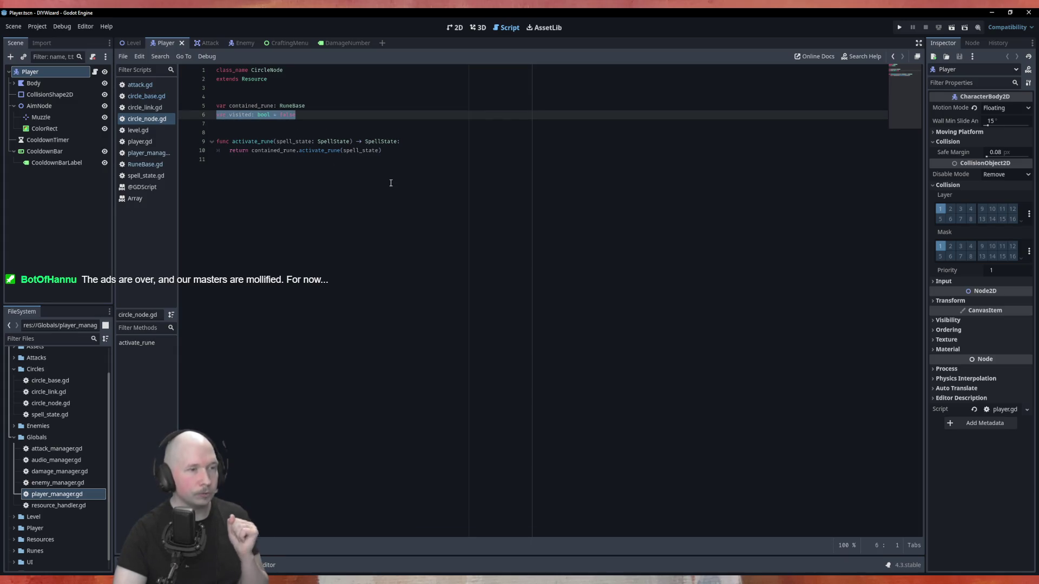
key("ctrl+End")
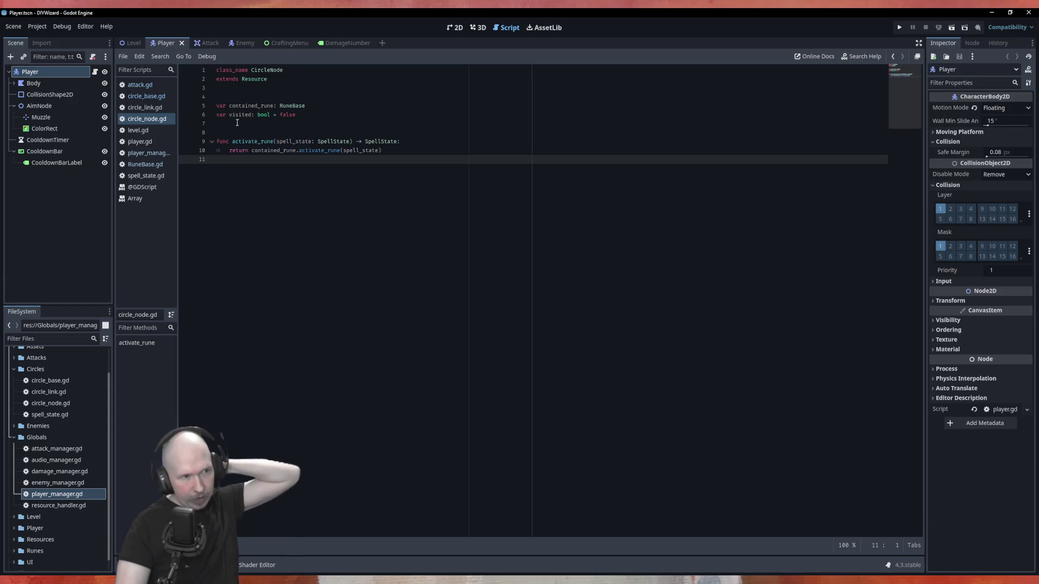
Step: Glance at circle_link.gd, then return to circle_base.gd after the line 45 comment
key("alt+Left")
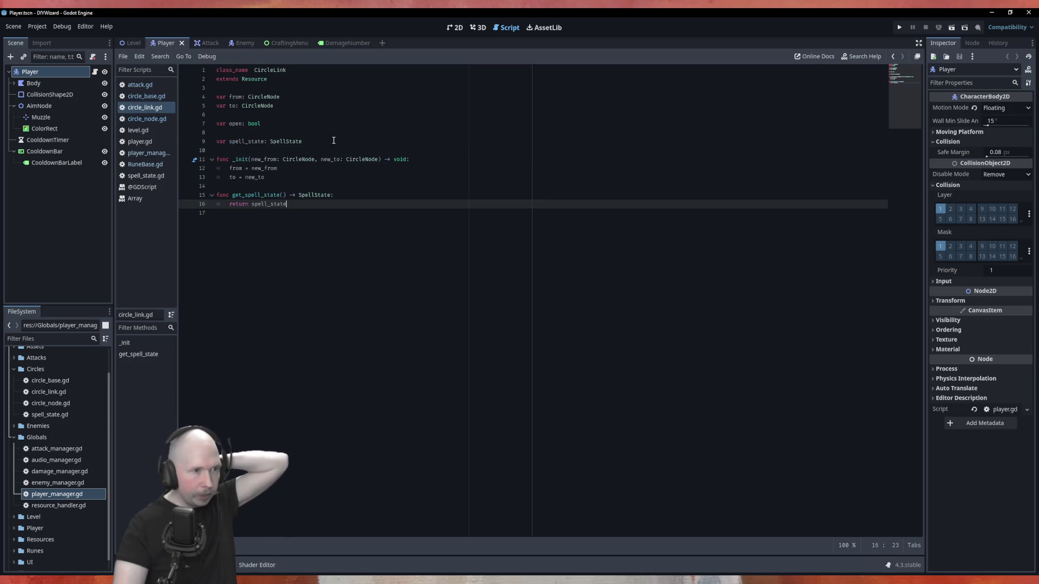
left_click(146, 119)
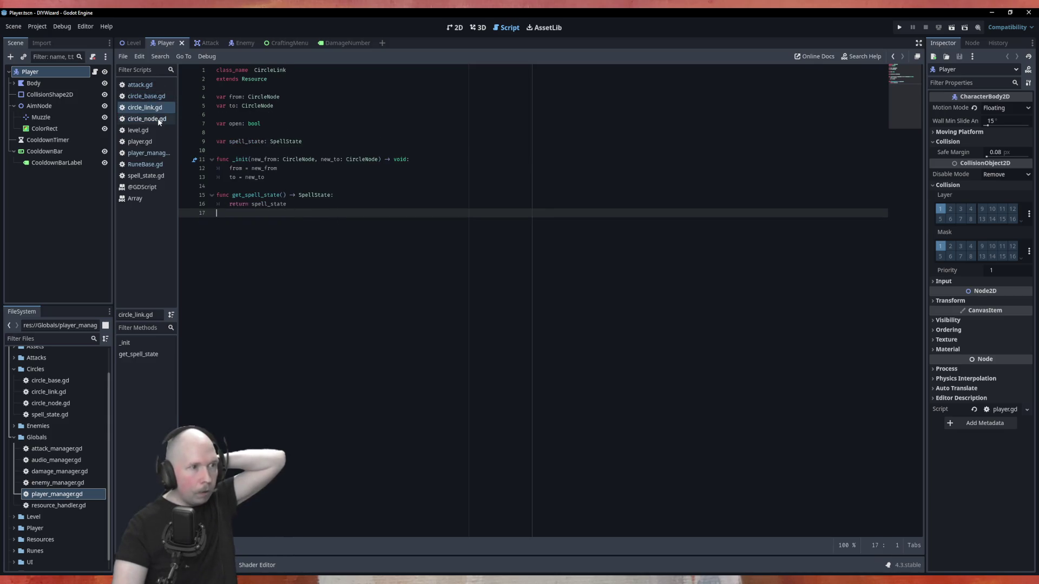
left_click(146, 96)
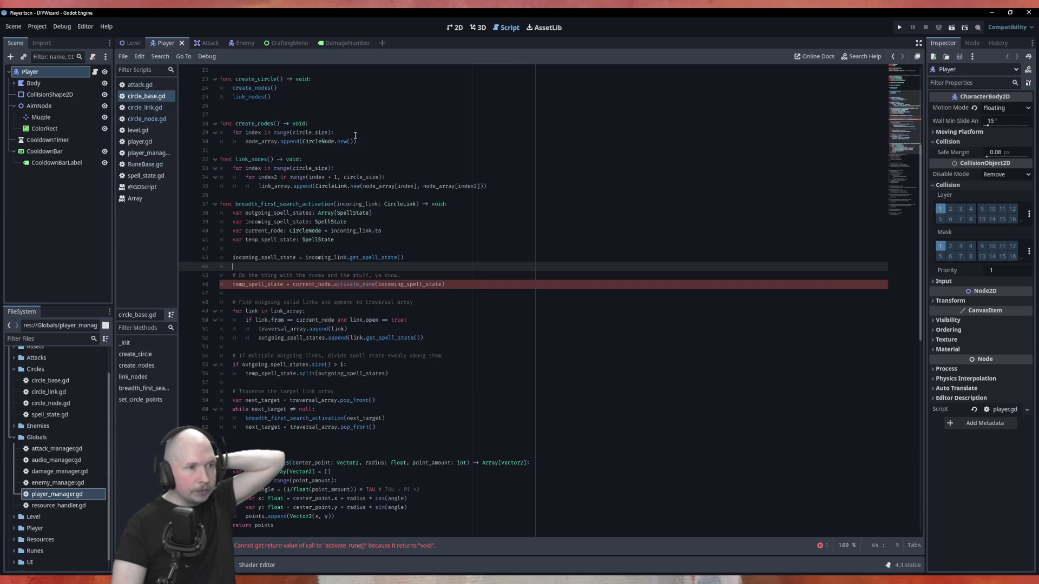
left_click(447, 276)
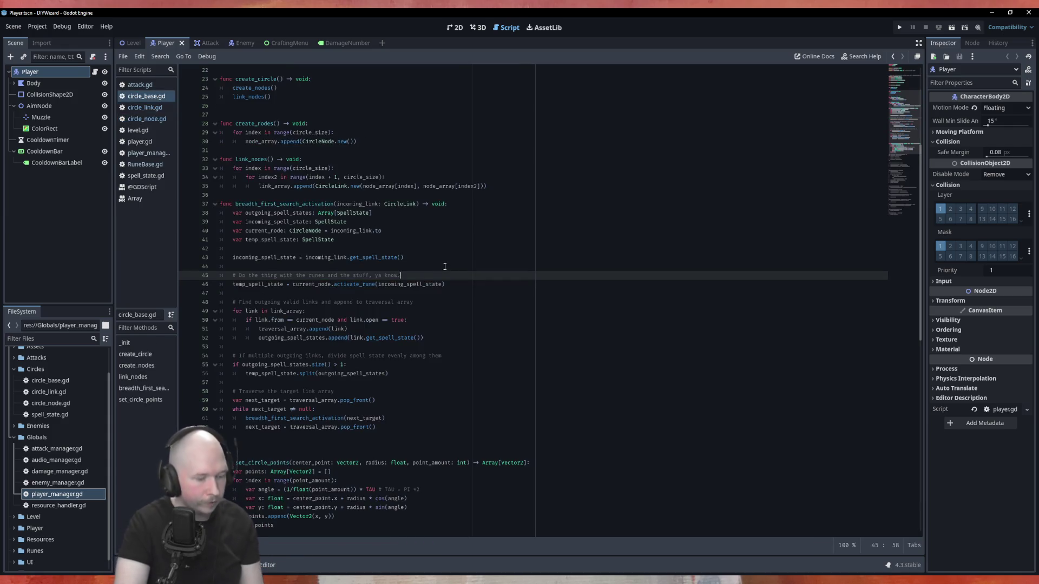
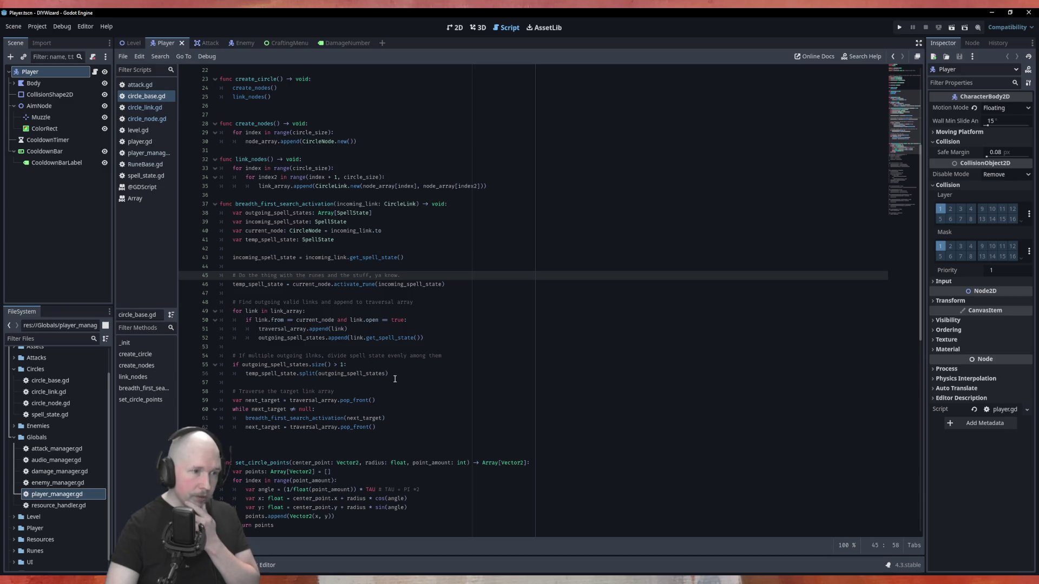
Step: Delete the 'if outgoing_spell_states.size() > 1:' check so temp_spell_state is always split
left_click(246, 373)
left_click_drag(247, 373, 233, 365)
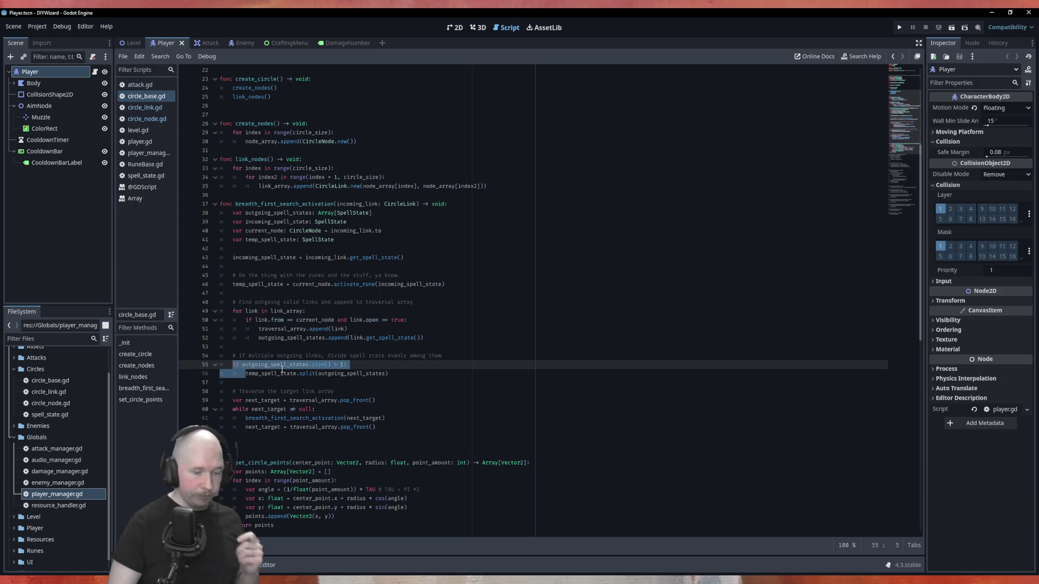
key("BackSpace")
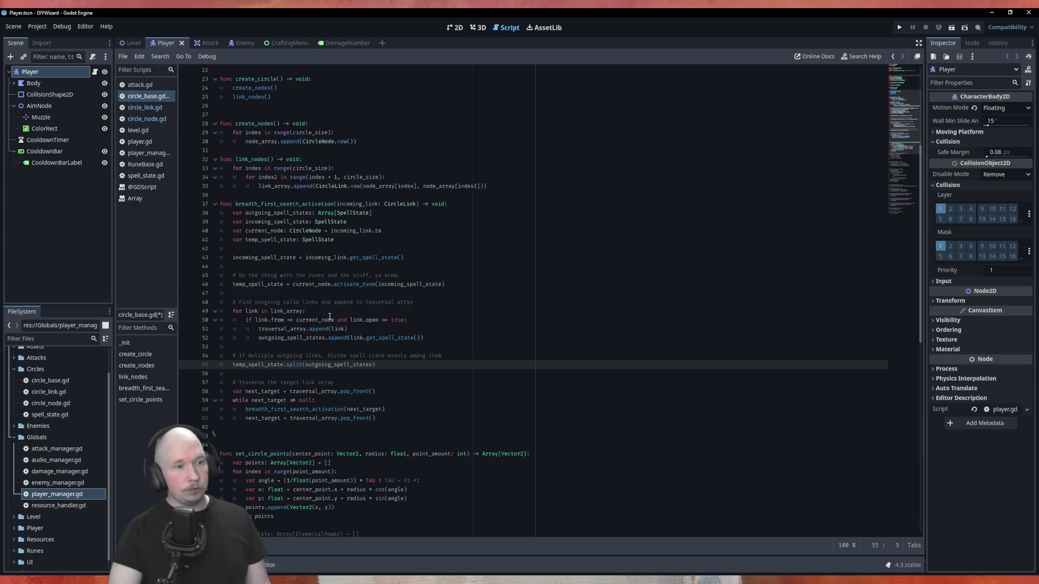
Step: Add blank lines after the outgoing-links loop and highlight the recursive breadth_first_search_activation call
left_click(387, 346)
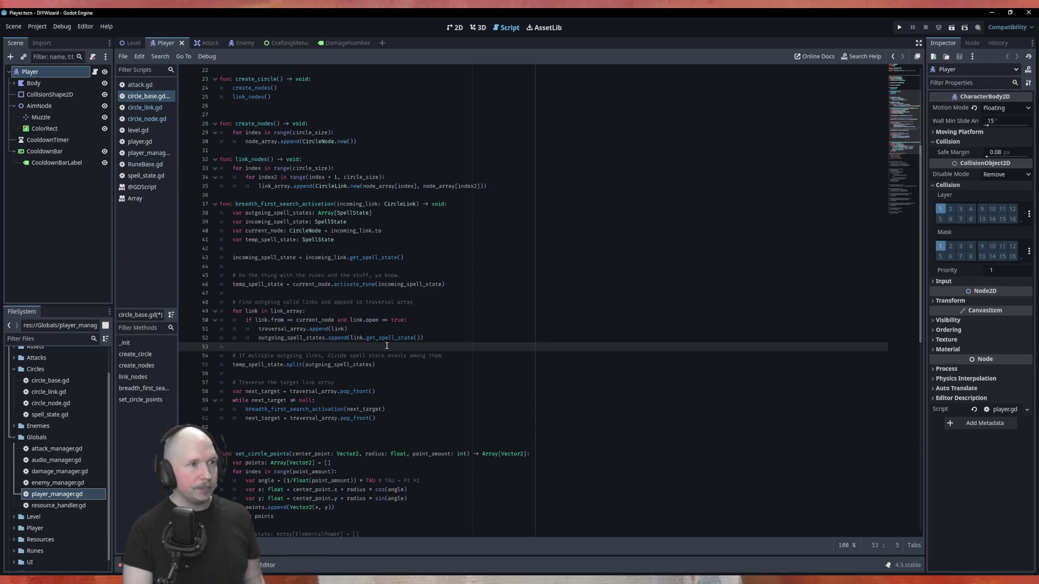
key("Return")
key("Up")
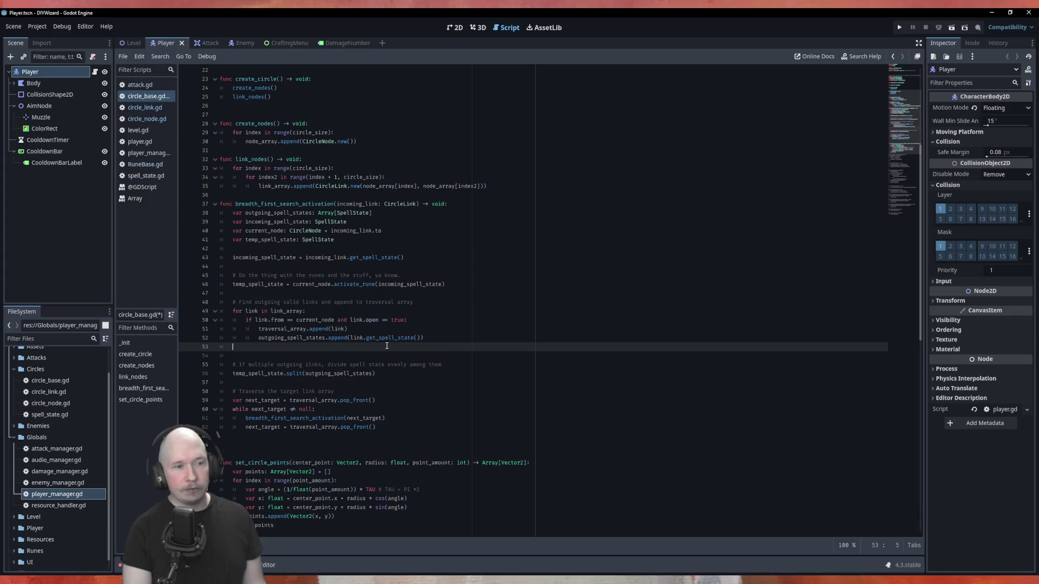
key("Return")
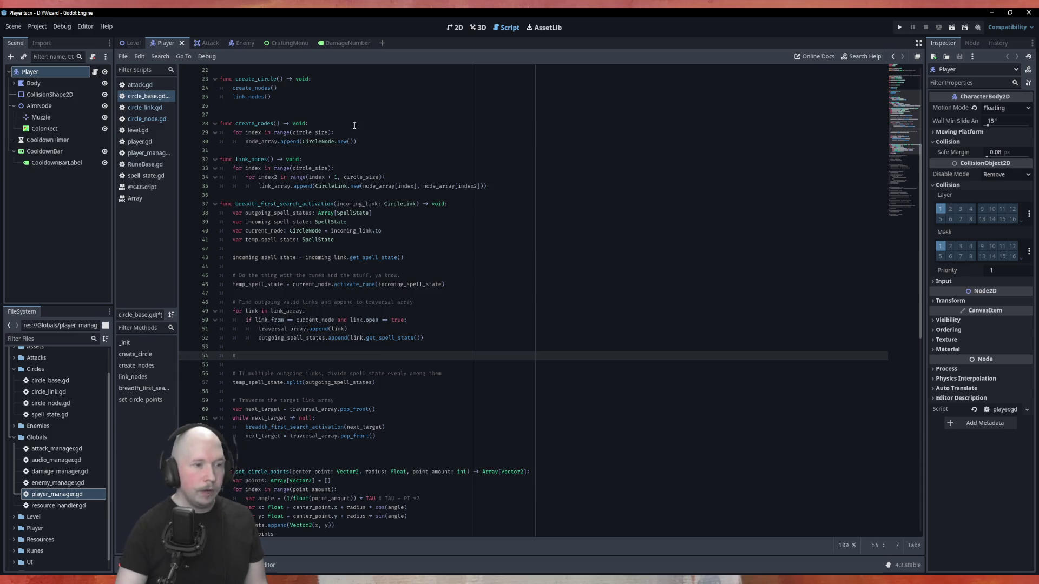
double_click(295, 427)
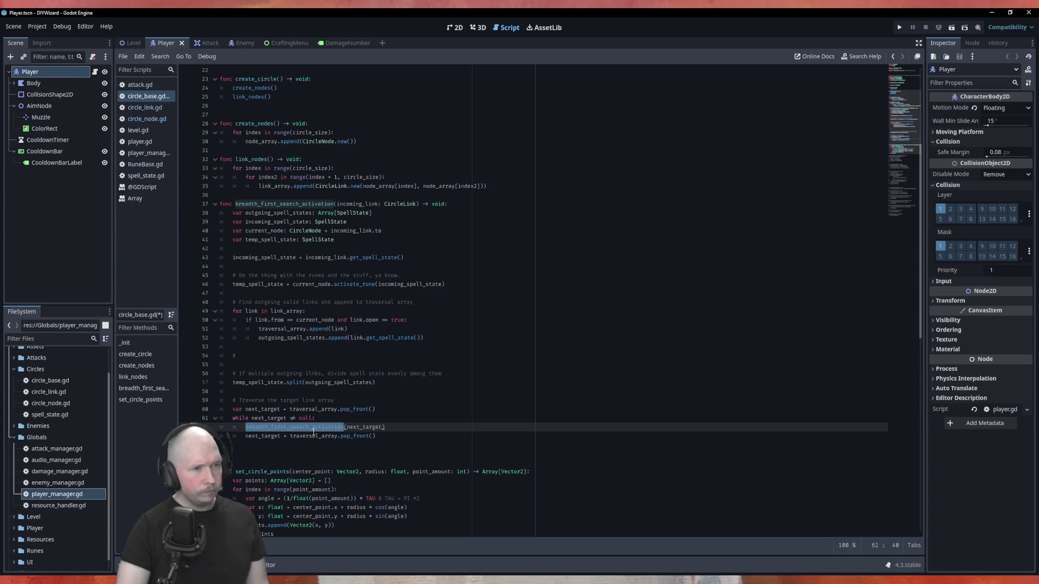
Step: Drop current_node's initial value and assign it on its own line as 'current_node = incoming_link.to'
left_click(355, 239)
key("Down")
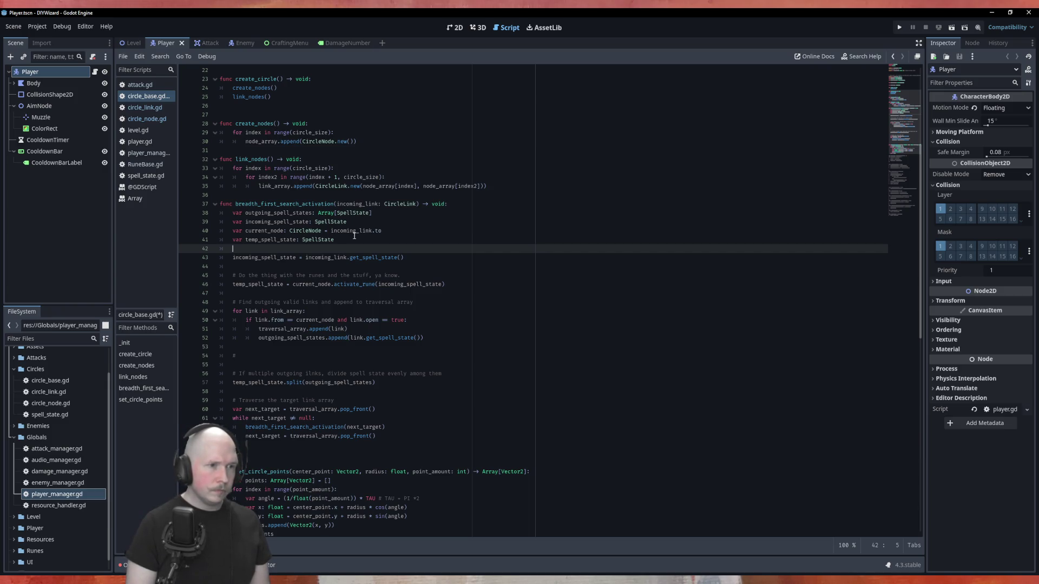
key("Up")
key("Up")
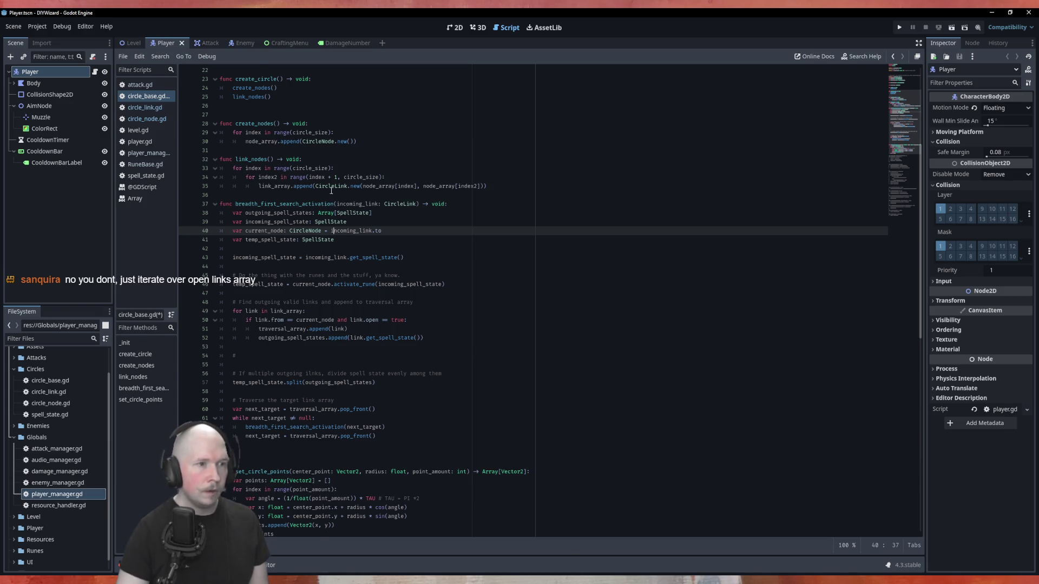
left_click_drag(324, 232, 382, 229)
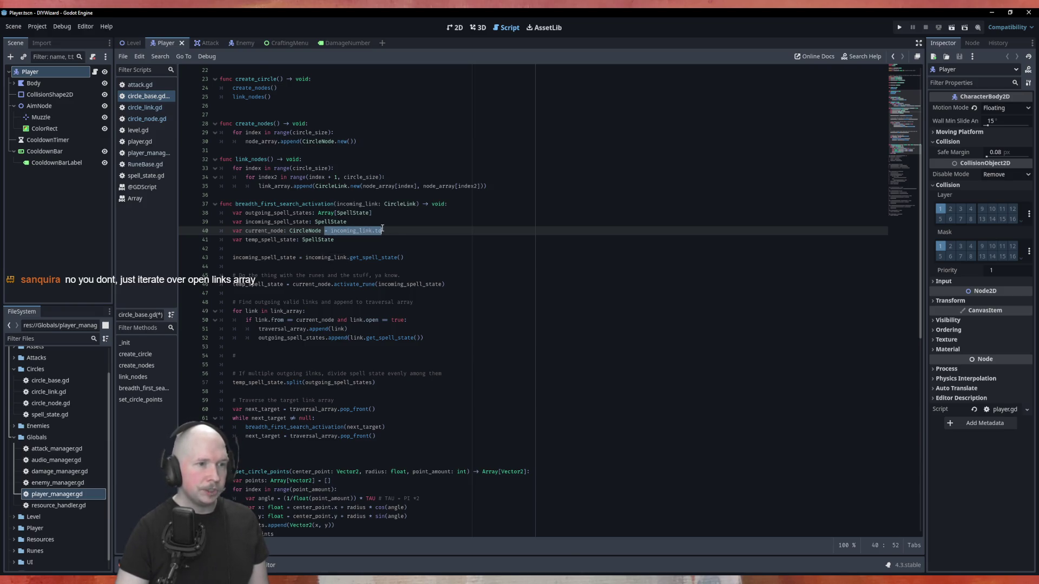
key("BackSpace")
left_click(366, 249)
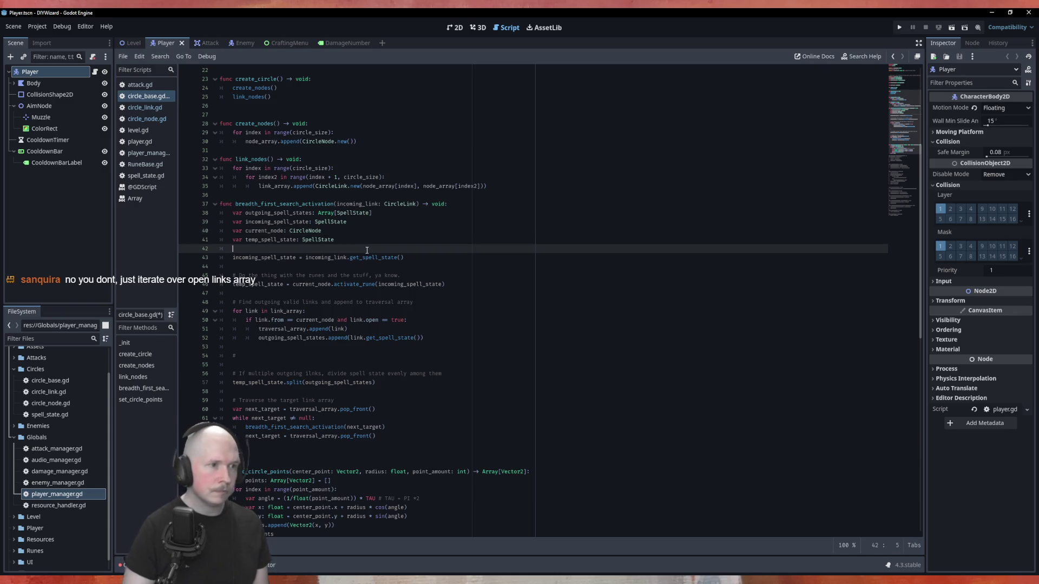
key("Return")
type("curr")
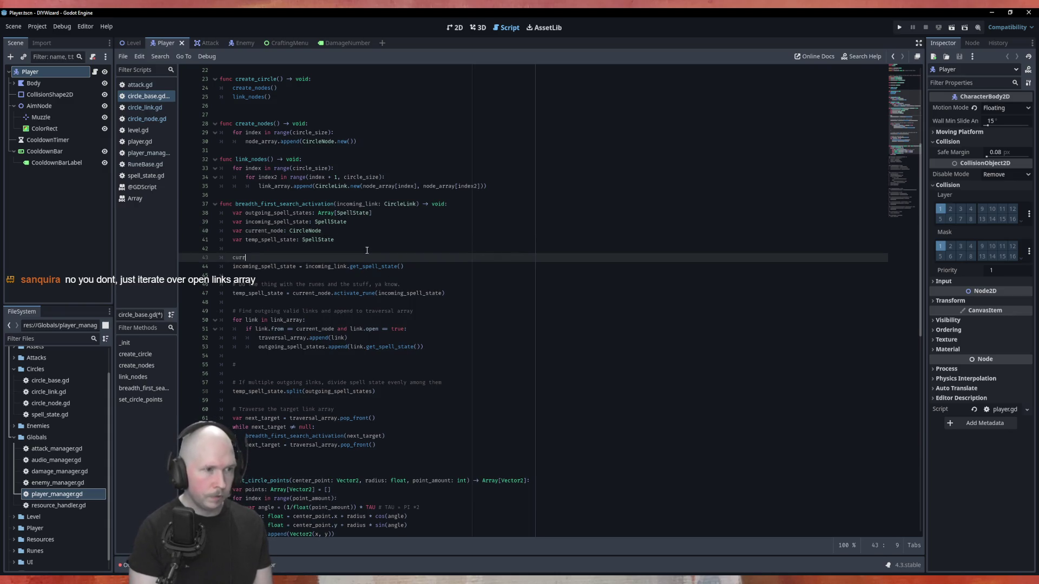
key("Return")
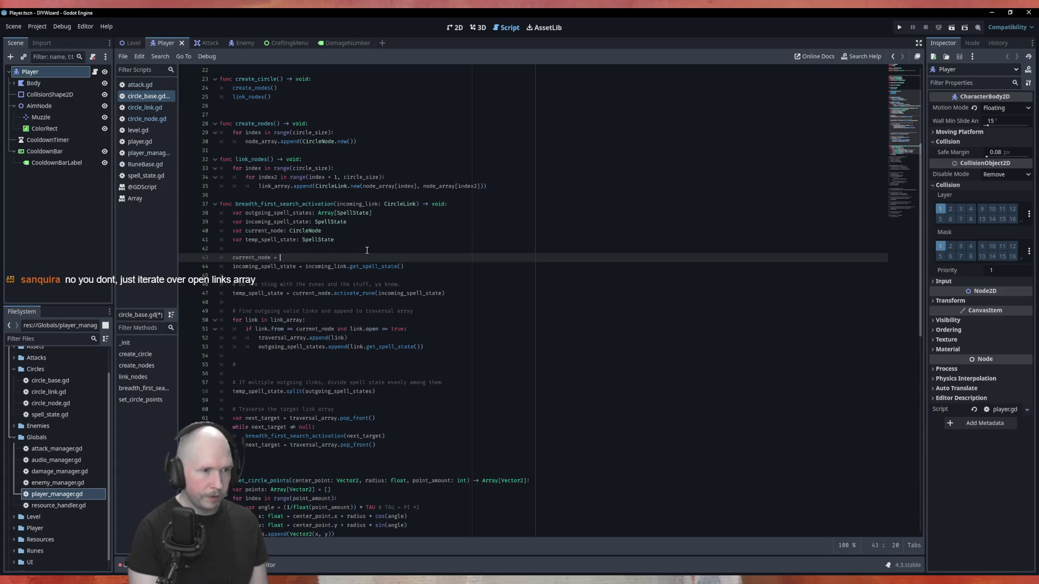
type("= incoming_link.to")
Step: Add a 'while incoming_link != null:' header and indent the function body inside it
left_click(366, 250)
key("Return")
type("while ")
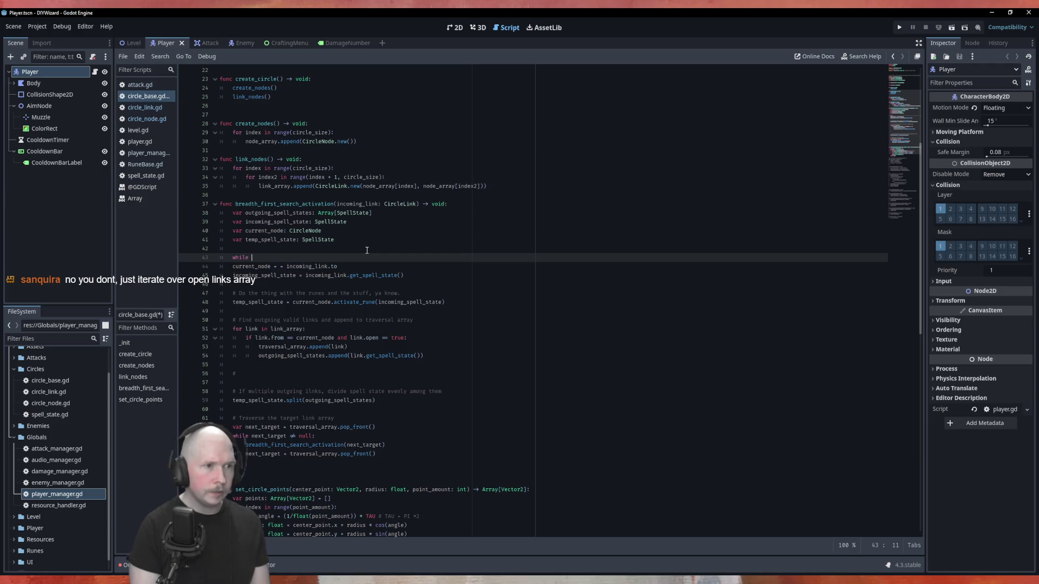
type("incoming_link")
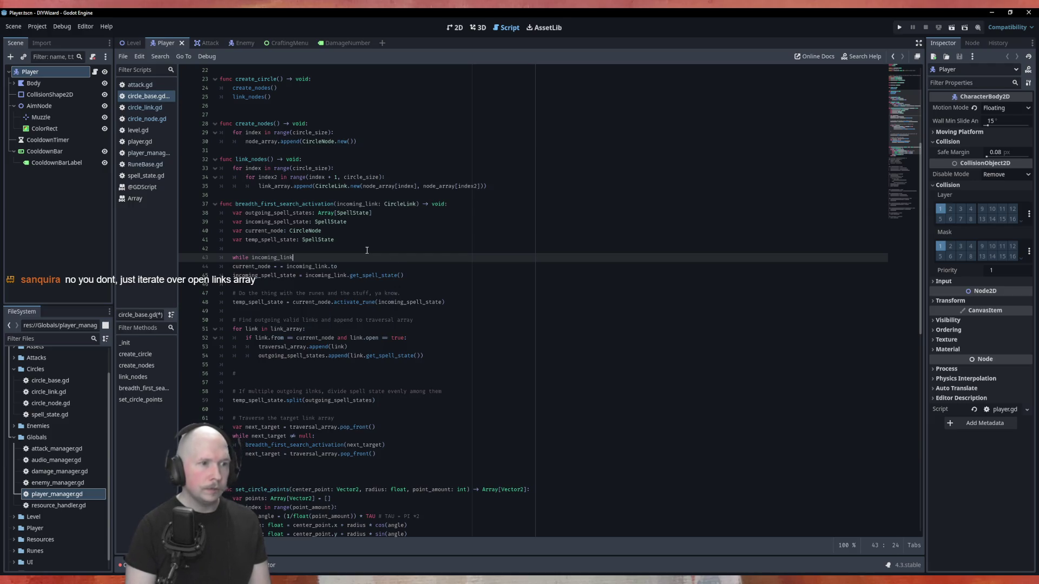
type(" != n")
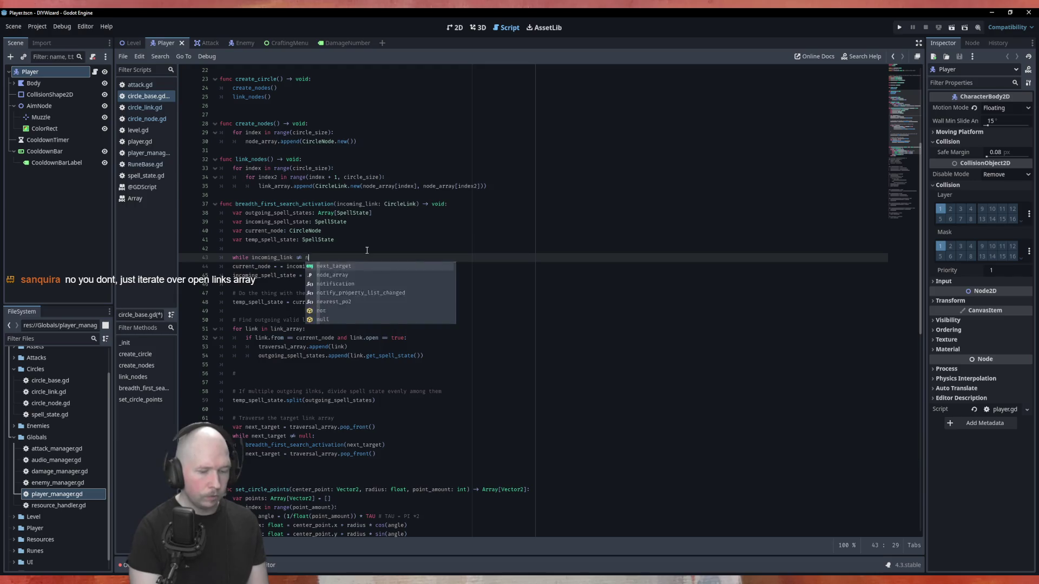
type("ull:")
key("Down")
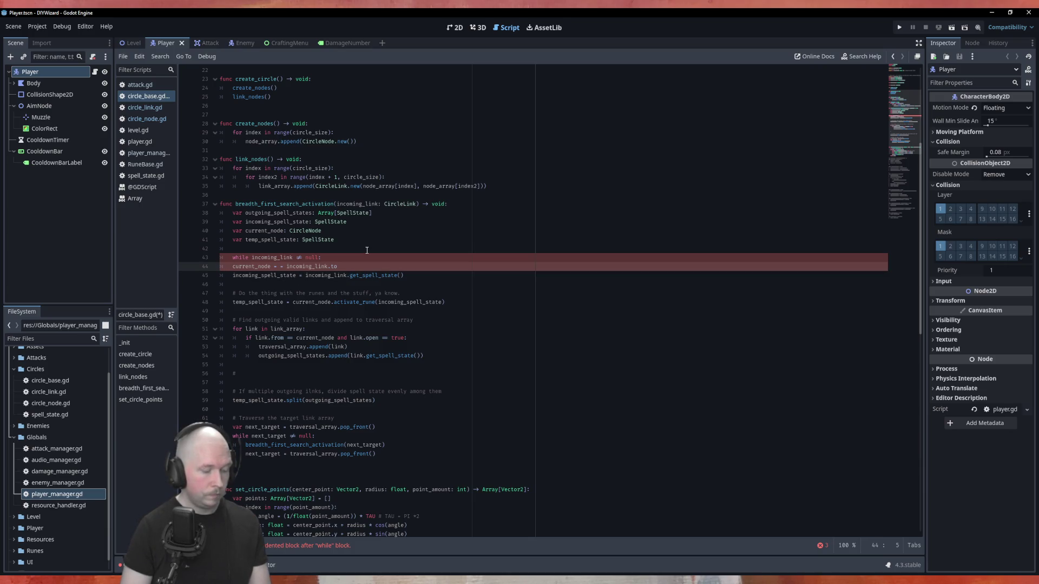
key("shift+alt+Down")
key("shift+alt+Down")
key("shift+alt+Down")
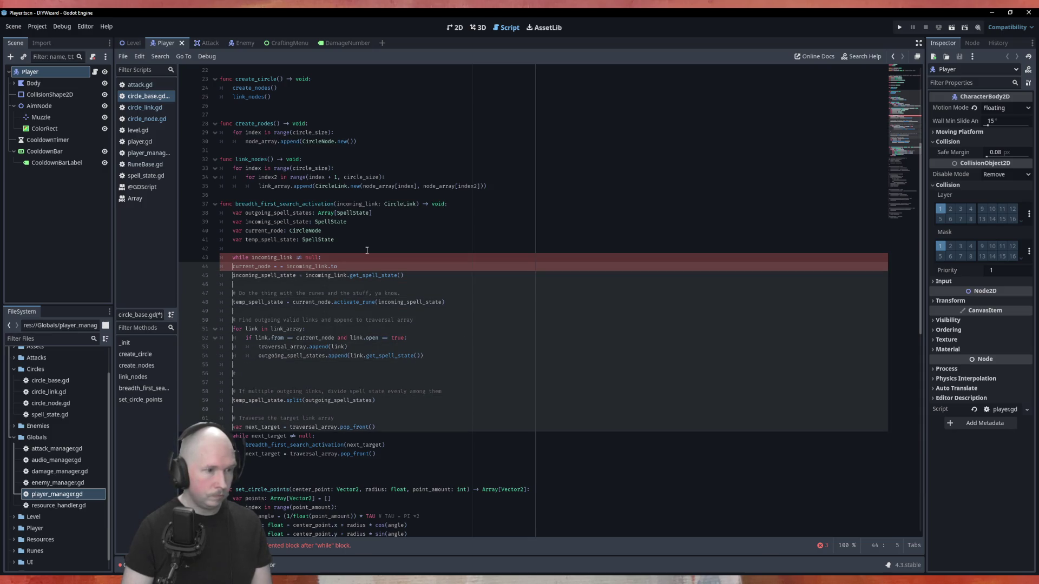
key("shift+alt+Down")
key("Tab")
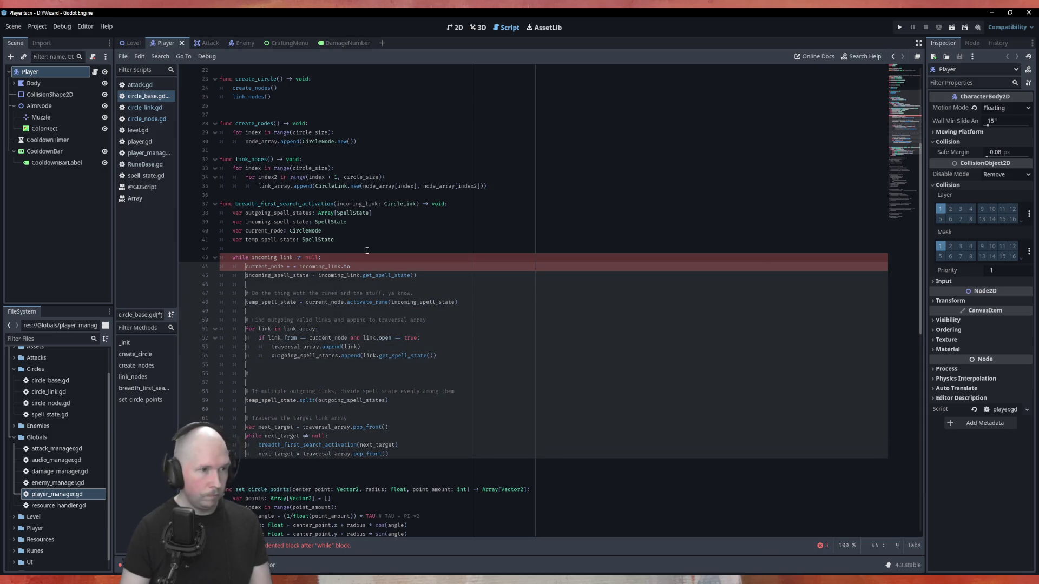
left_click(312, 419)
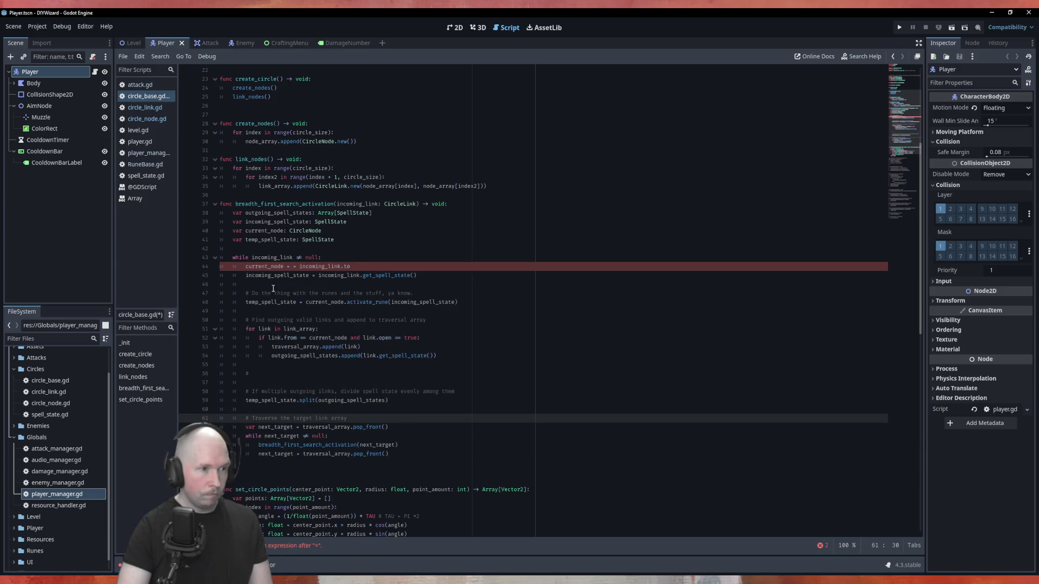
Step: Change the loop condition to next_target and declare 'var next_target = incoming_link' above the loop
double_click(293, 257)
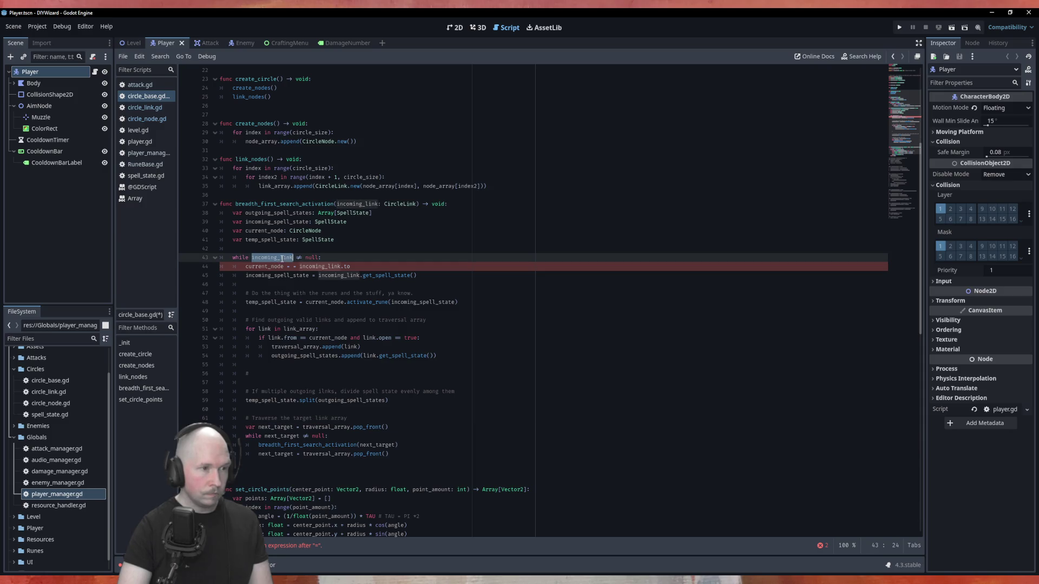
type("next")
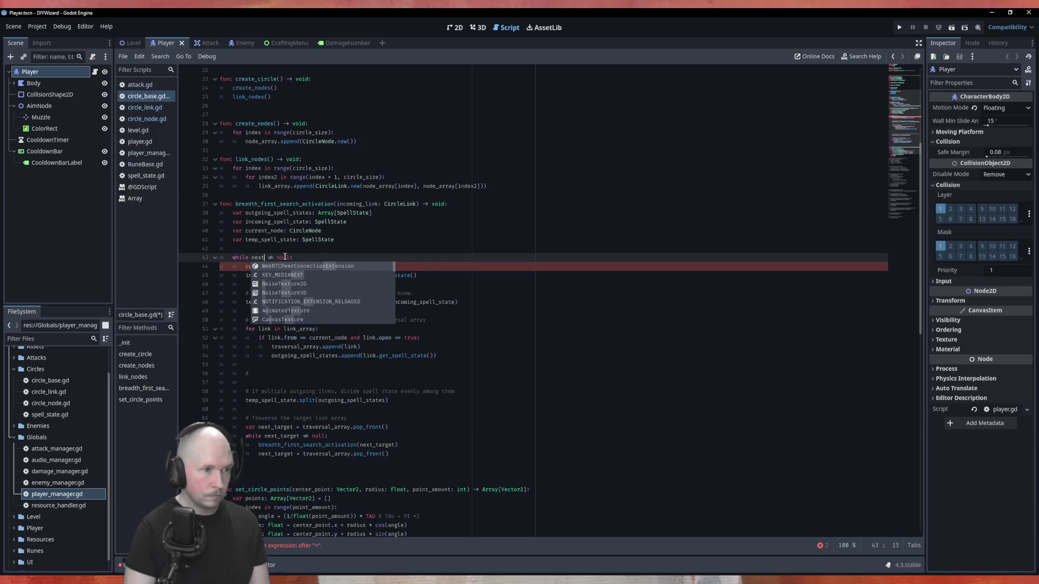
type("_target")
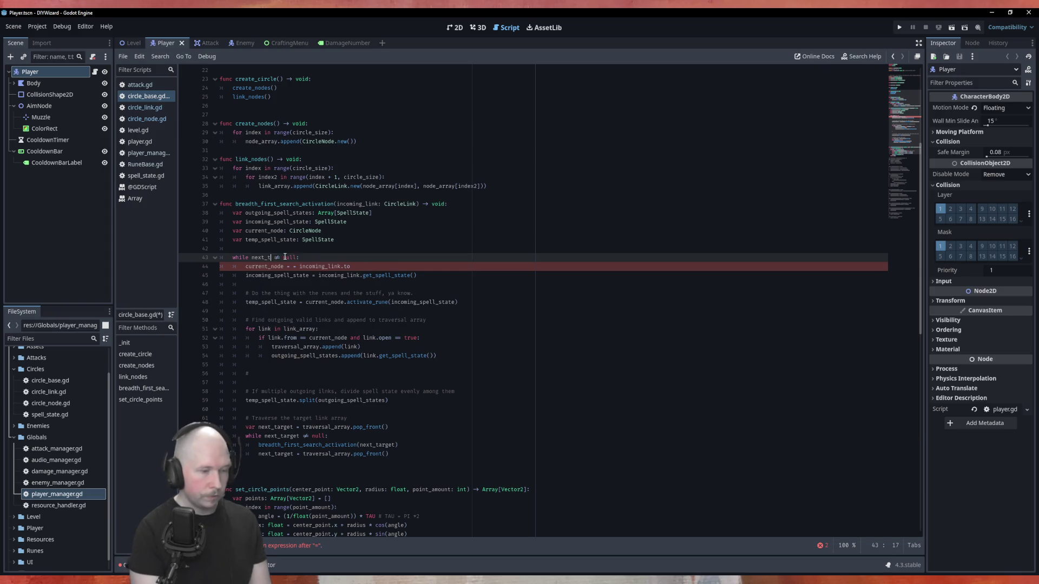
left_click(312, 248)
type("var next_")
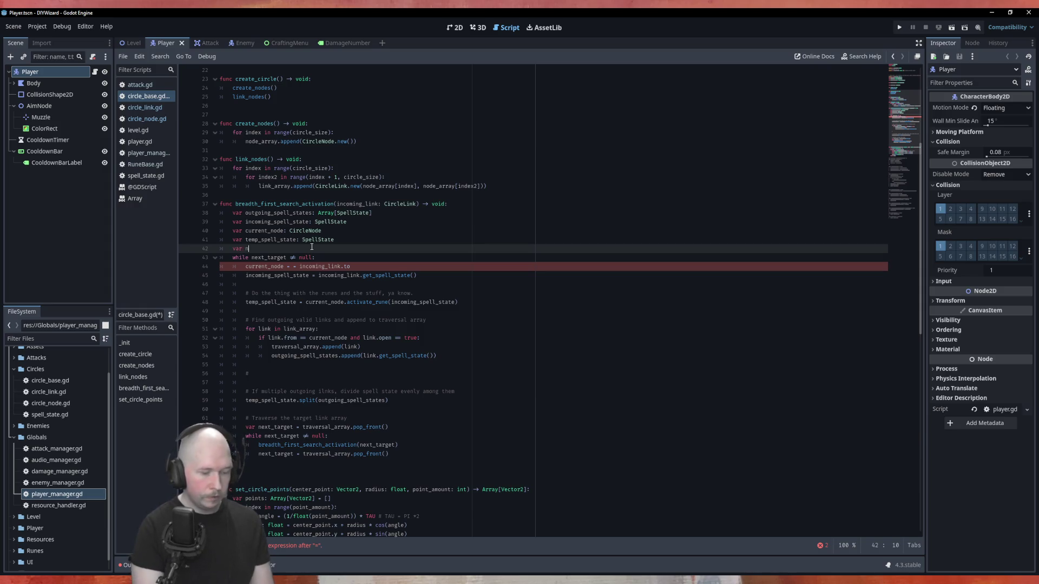
type("target =")
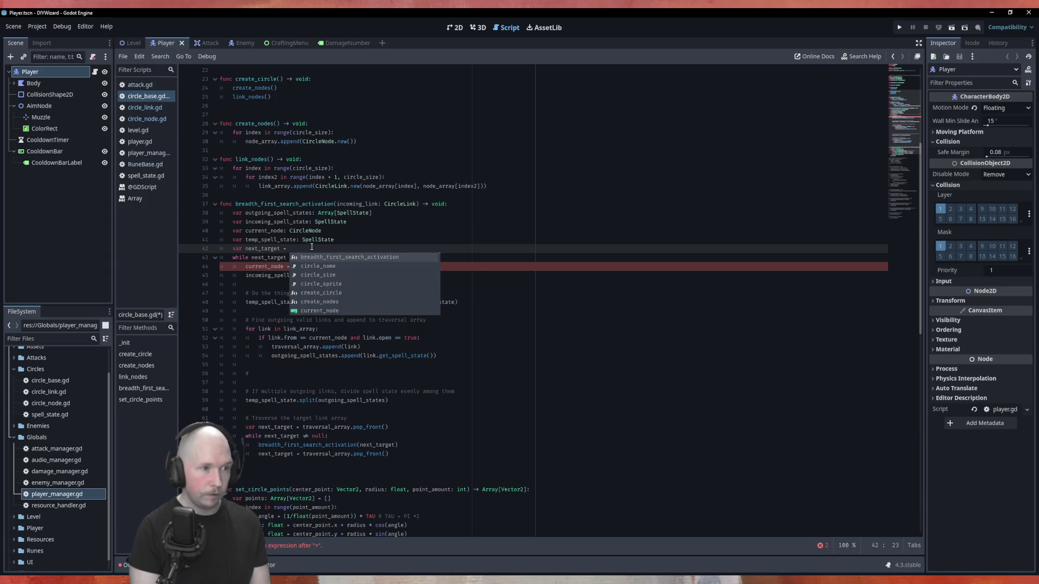
type("incoming_link")
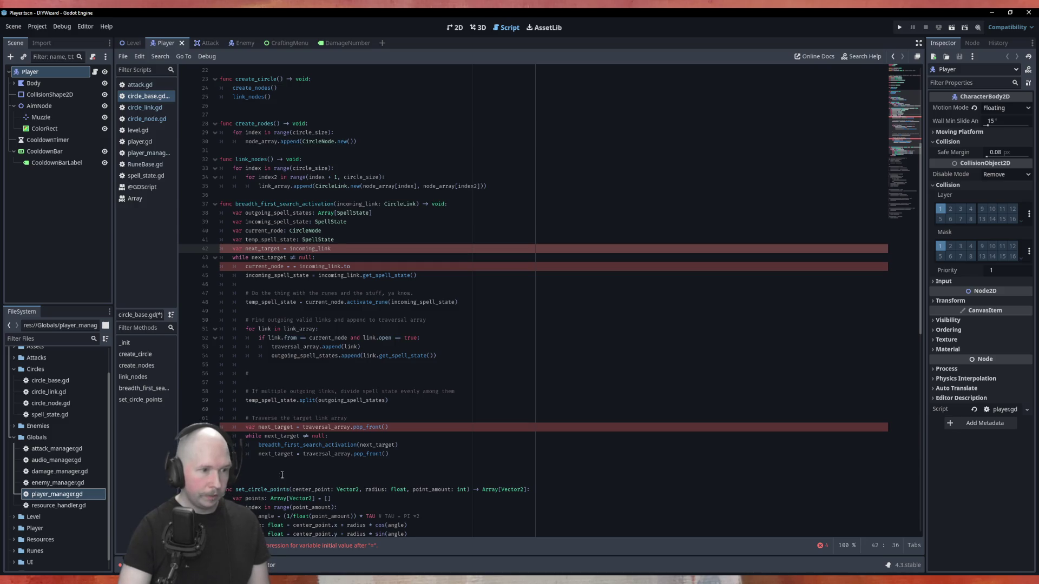
Step: Turn the later next_target declaration into a plain assignment and delete the old recursive while loop
left_click(247, 427)
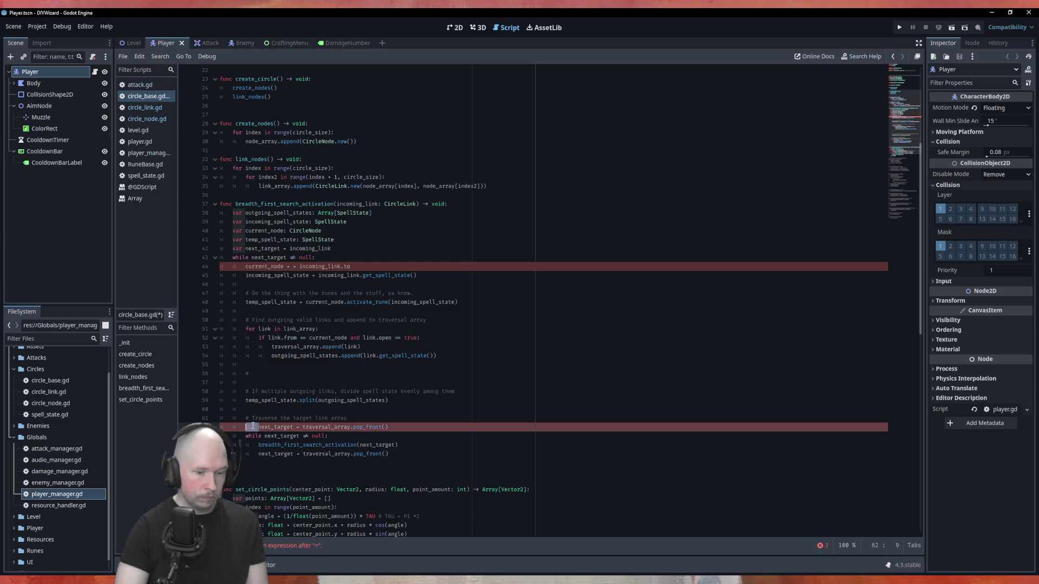
key("Delete")
key("Delete")
left_click_drag(405, 455, 220, 436)
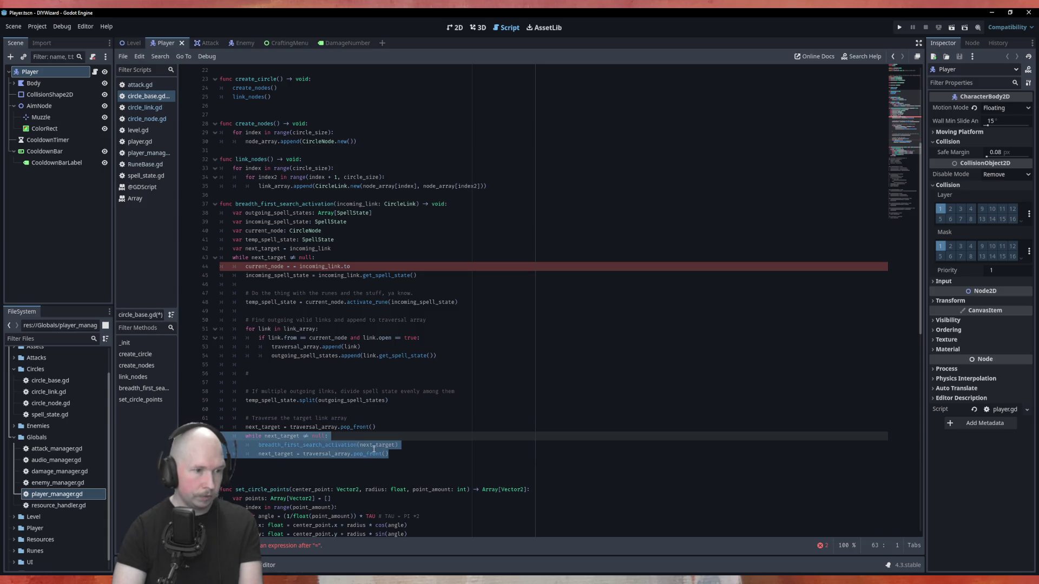
key("Delete")
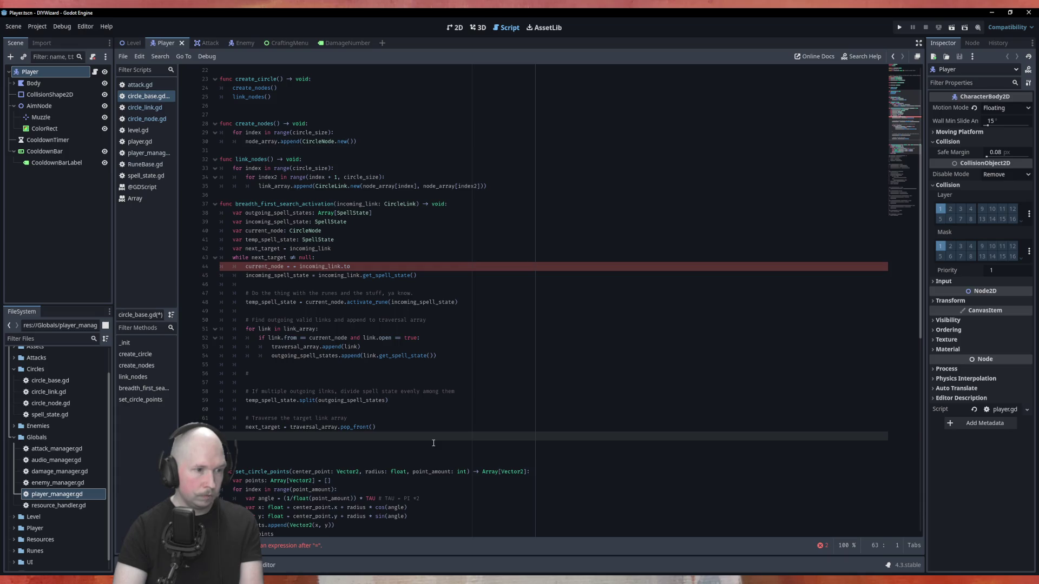
Step: Save circle_base.gd and insert a blank line above the while next_target loop
left_click(293, 267)
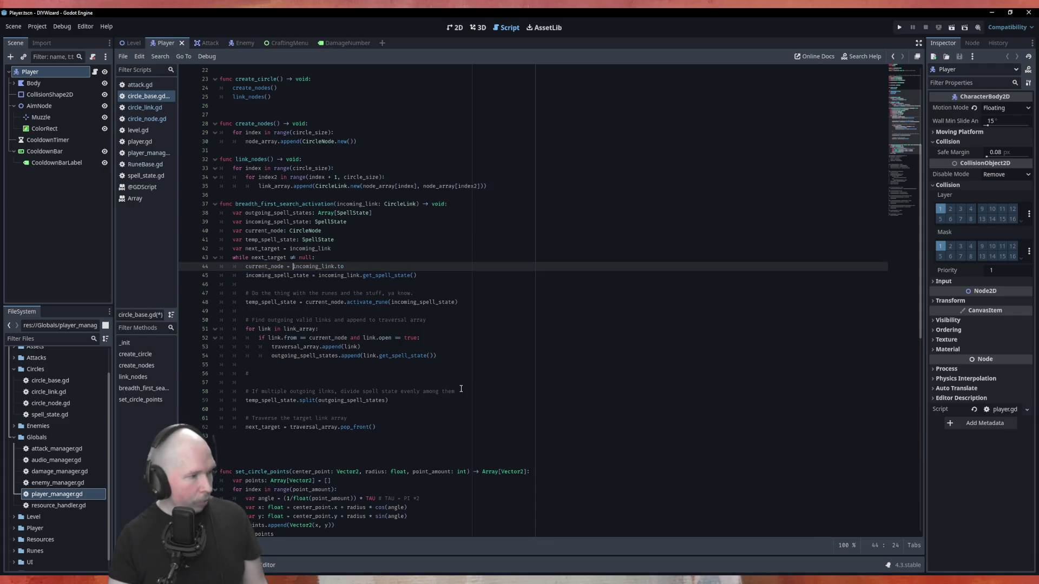
key("ctrl+s")
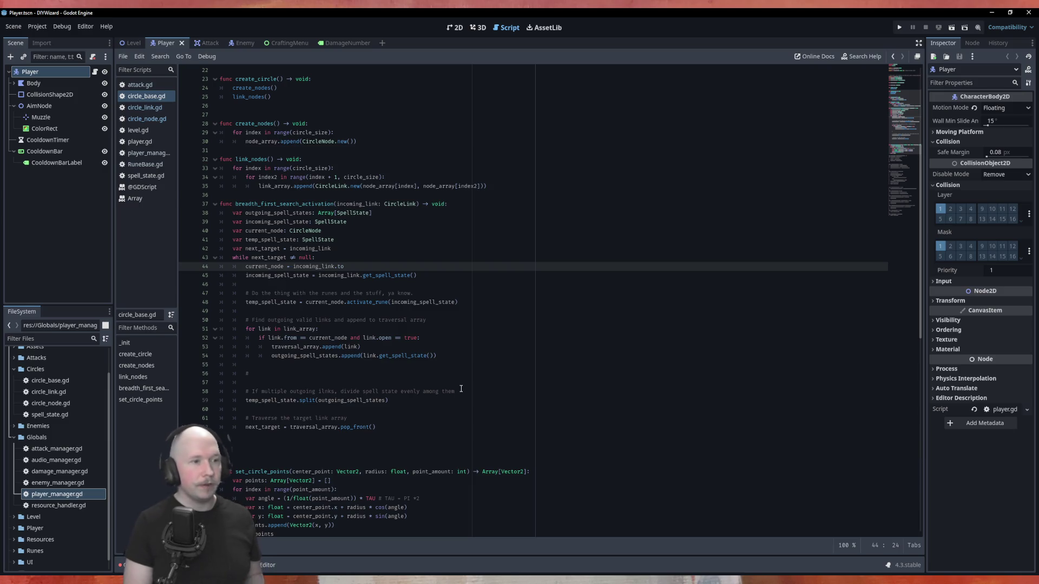
key("Up")
key("Home")
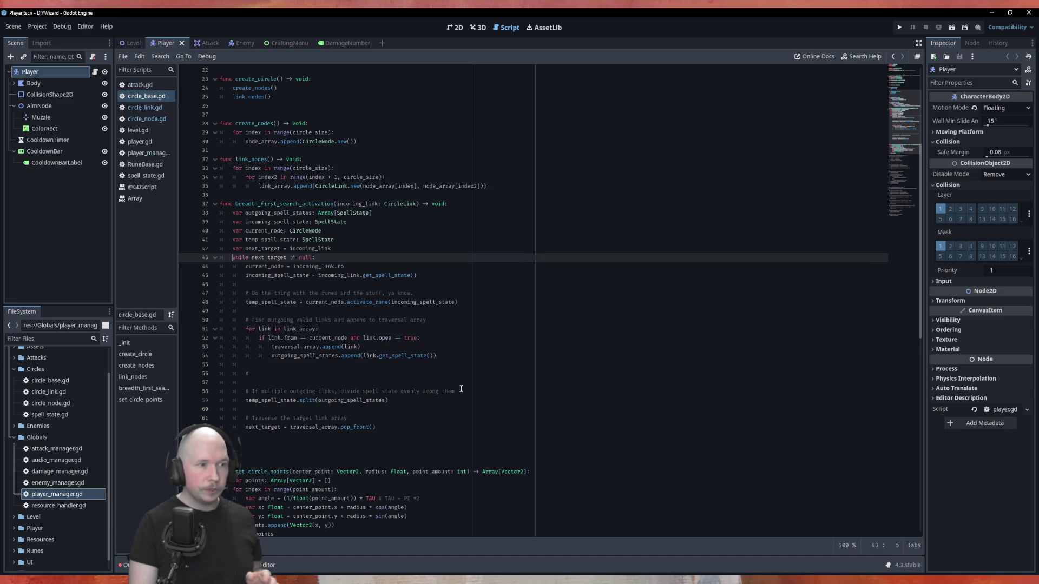
key("Return")
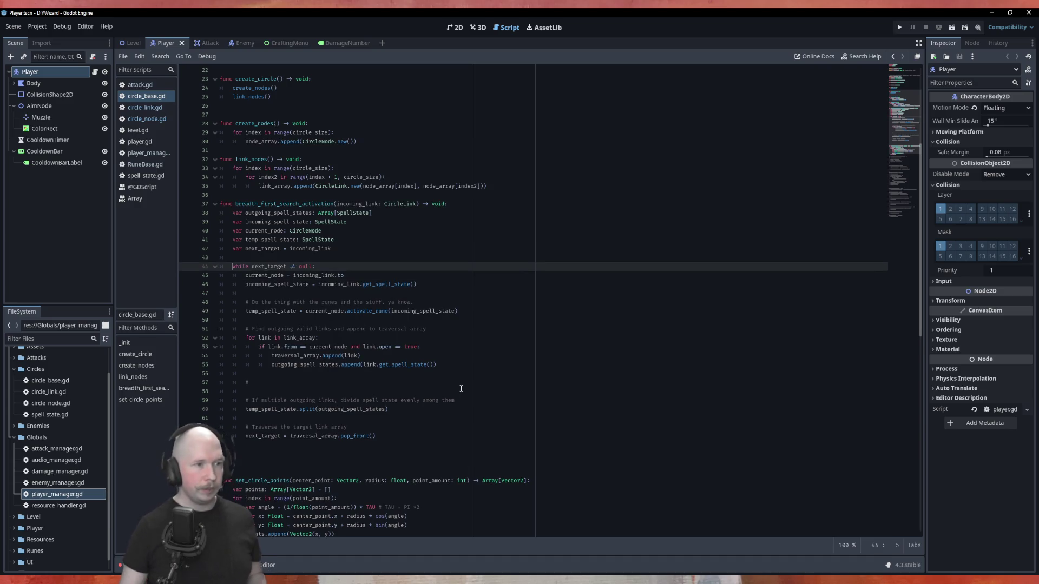
scroll(356, 347, "up", 7)
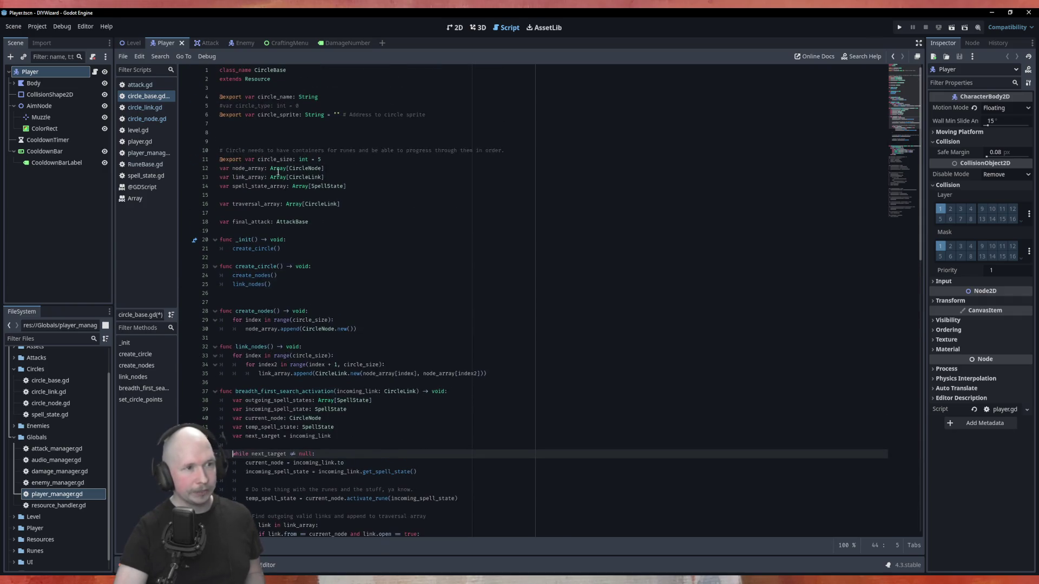
scroll(343, 220, "down", 7)
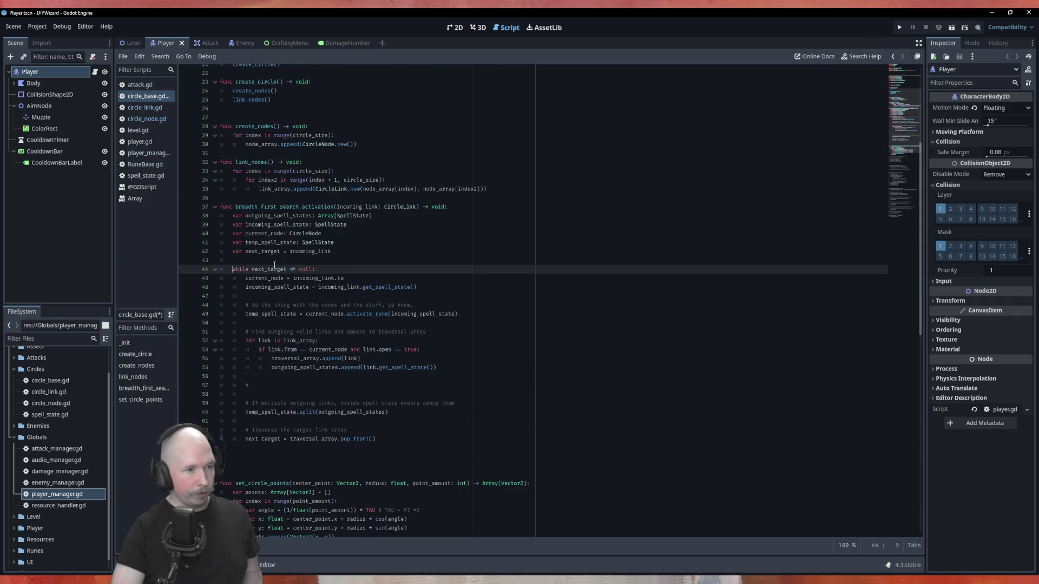
left_click(268, 385)
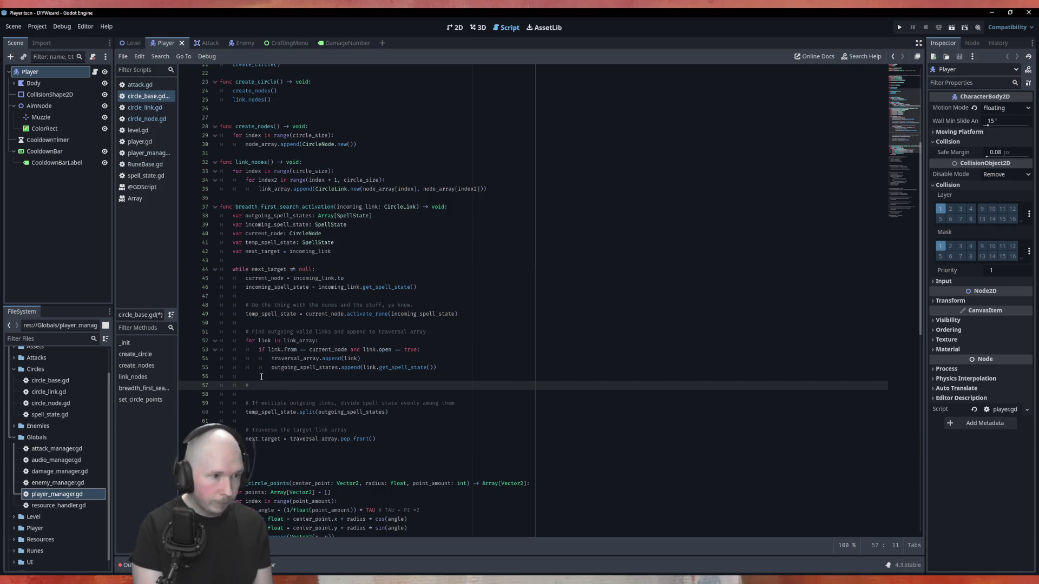
Step: Write a comment saying that with 0 outgoing links the spell state is appended to the circle's SpellState array
type("If outgoun")
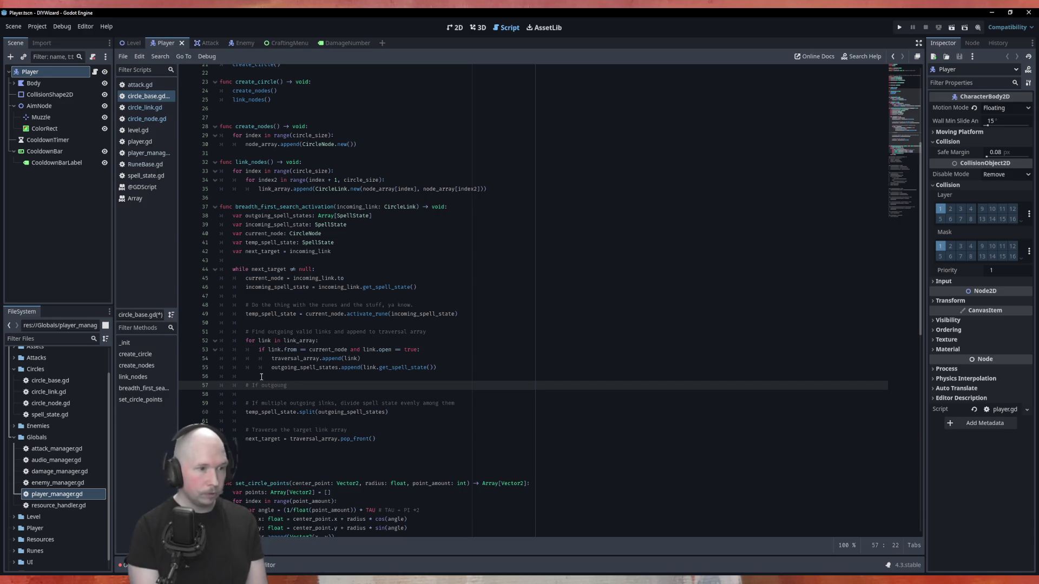
key("BackSpace")
type("ing ")
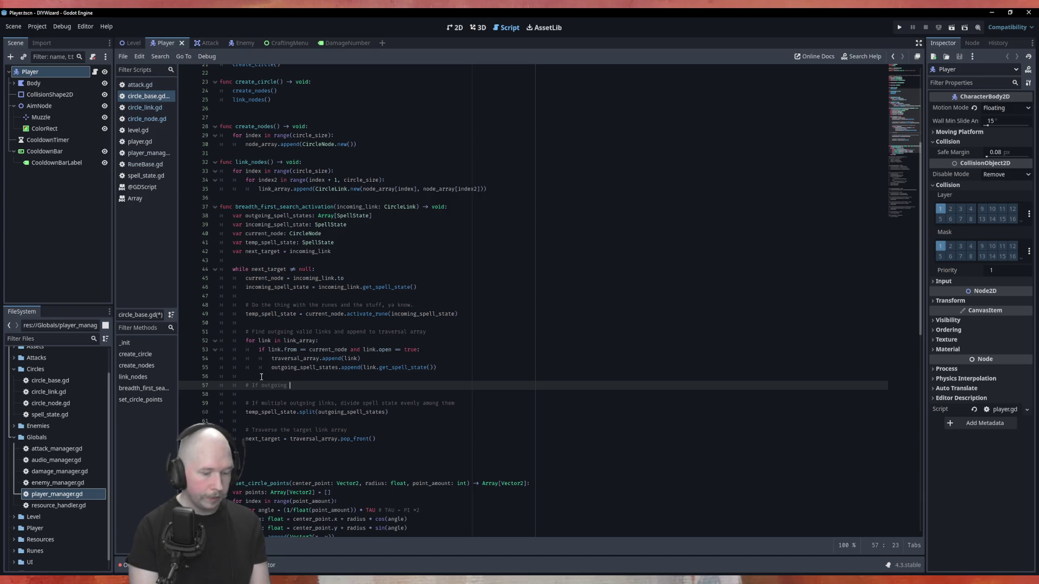
type("links -")
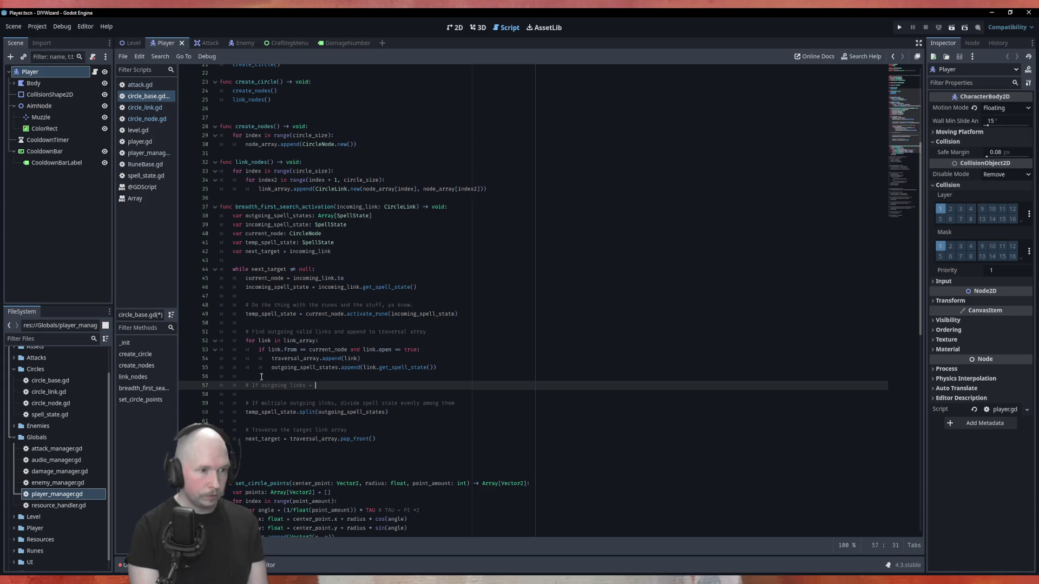
key("BackSpace")
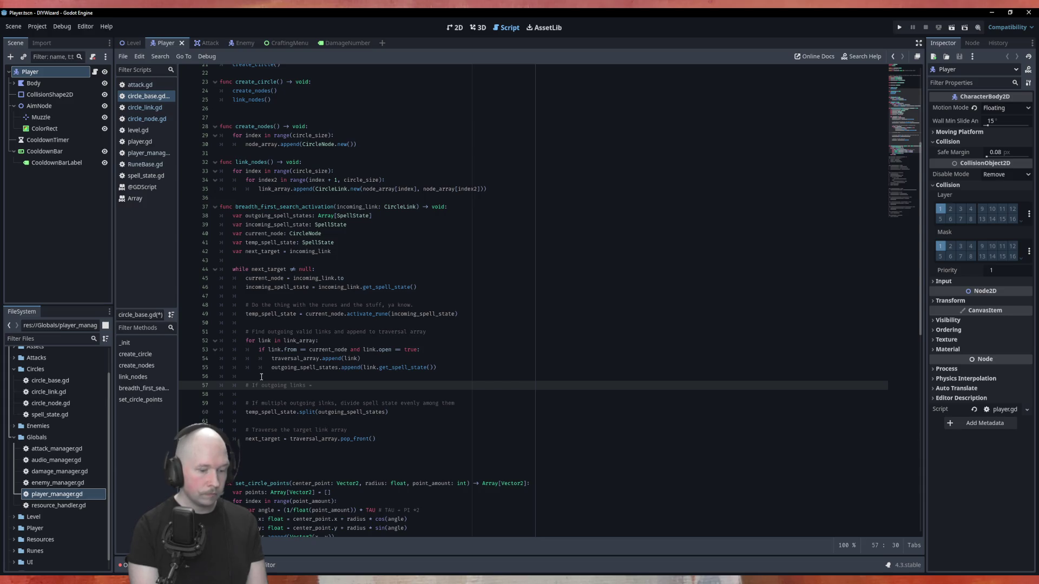
type("0 ")
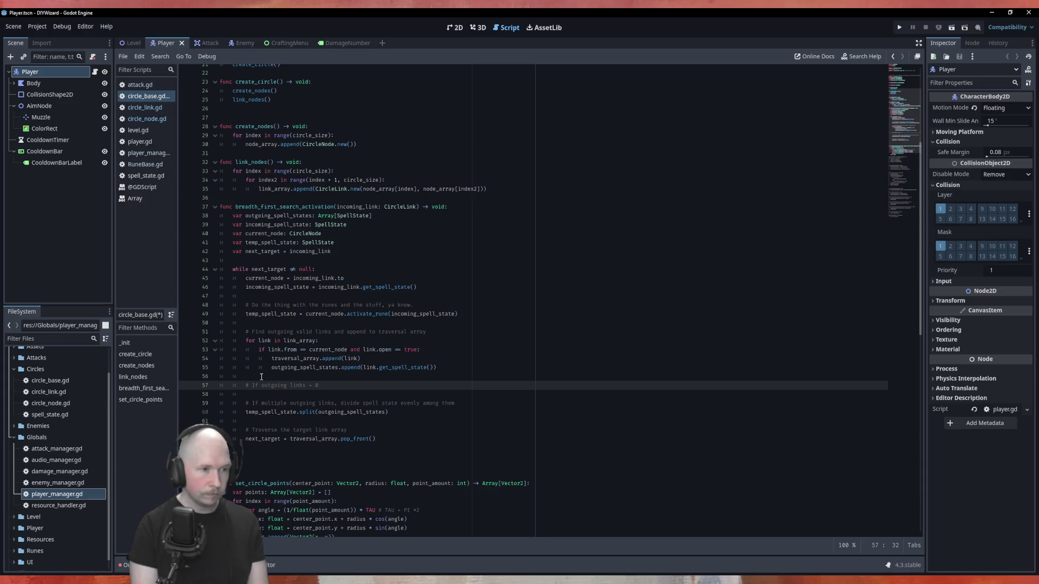
type("append to")
key("BackSpace")
type("spell_state to ")
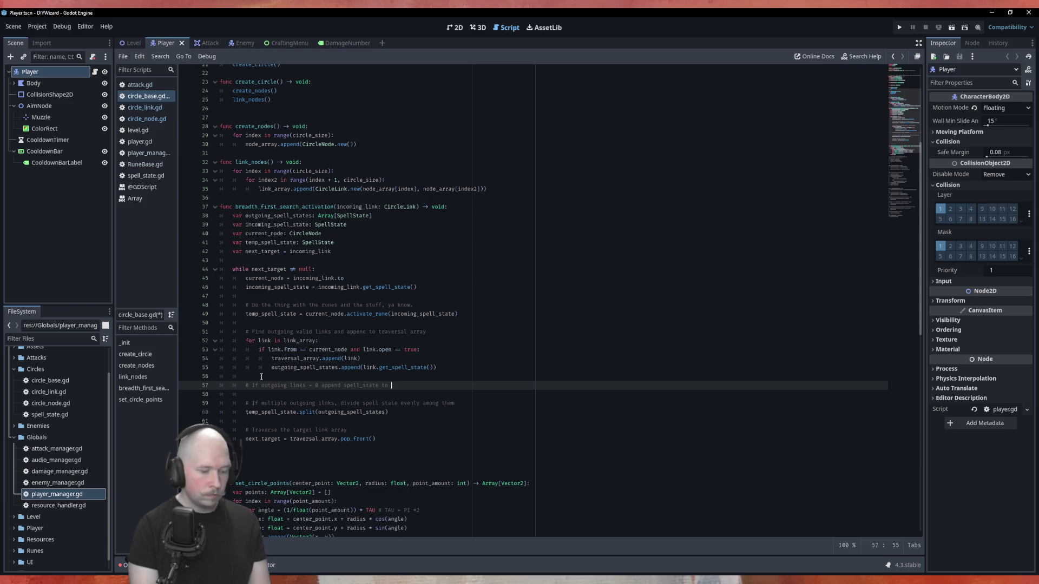
type("circle ")
type("spe")
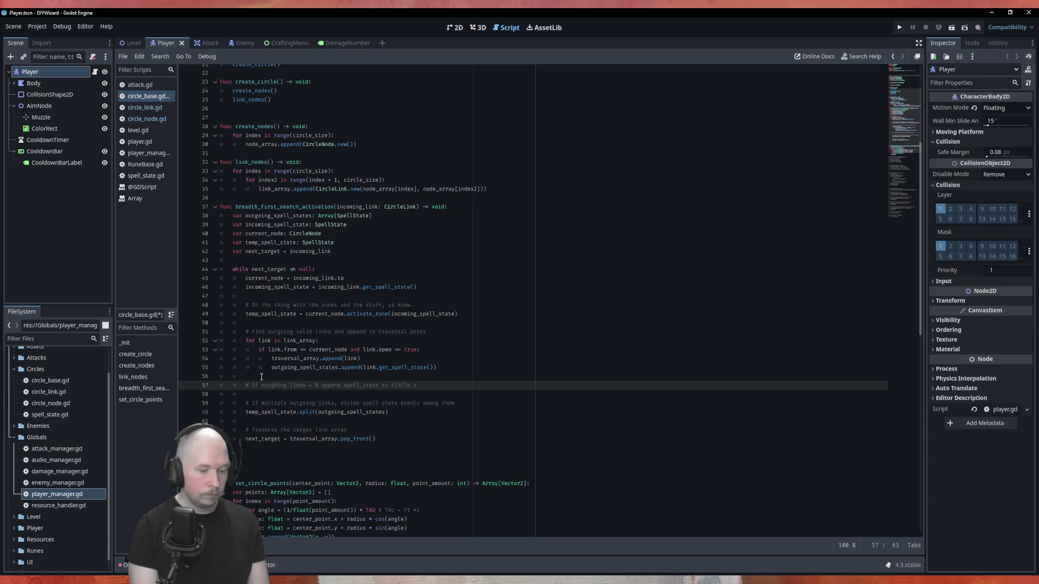
type("ll_")
type("stat")
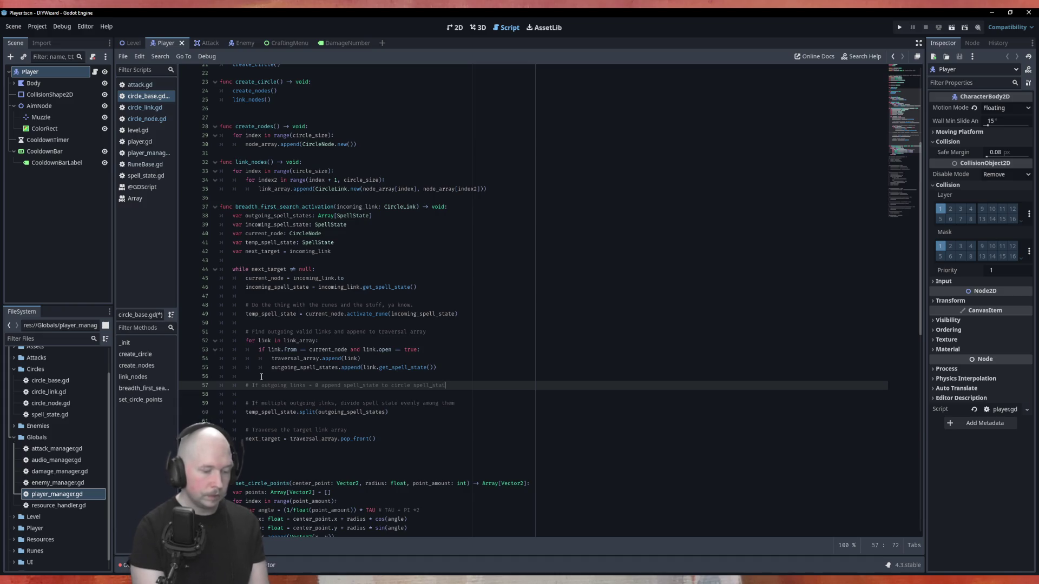
type("e Array")
key("BackSpace")
key("Left")
key("BackSpace")
type("S")
Step: Add an if statement testing outgoing_spell_states.size() against 0 below the comment
key("End")
key("Return")
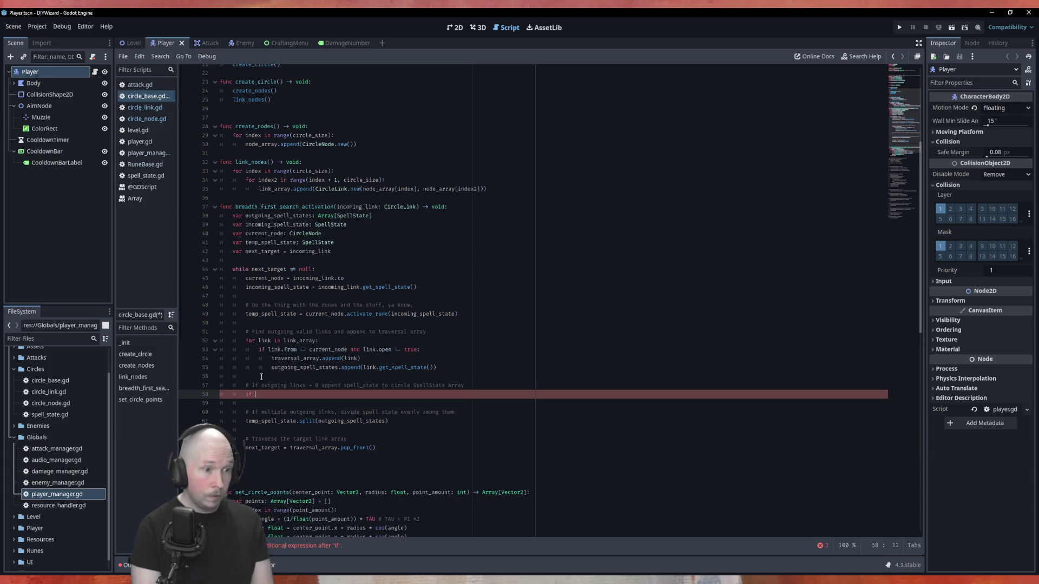
type("ou")
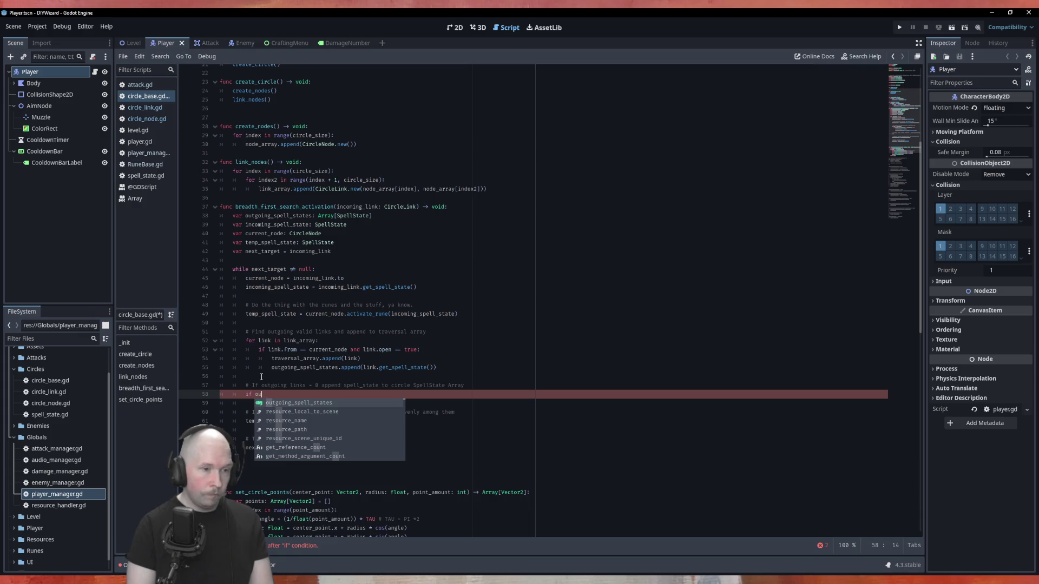
key("Return")
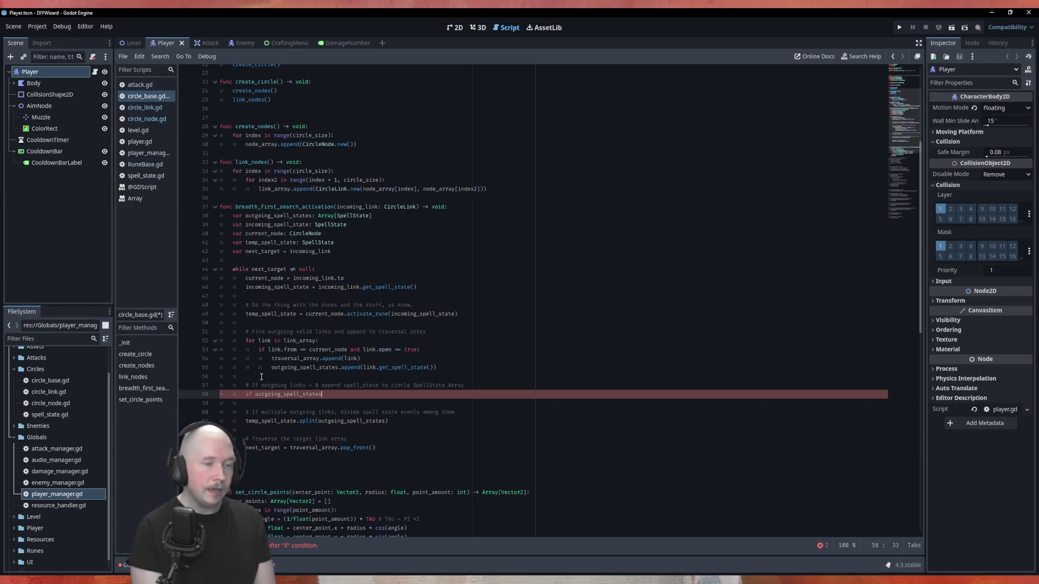
type(".s")
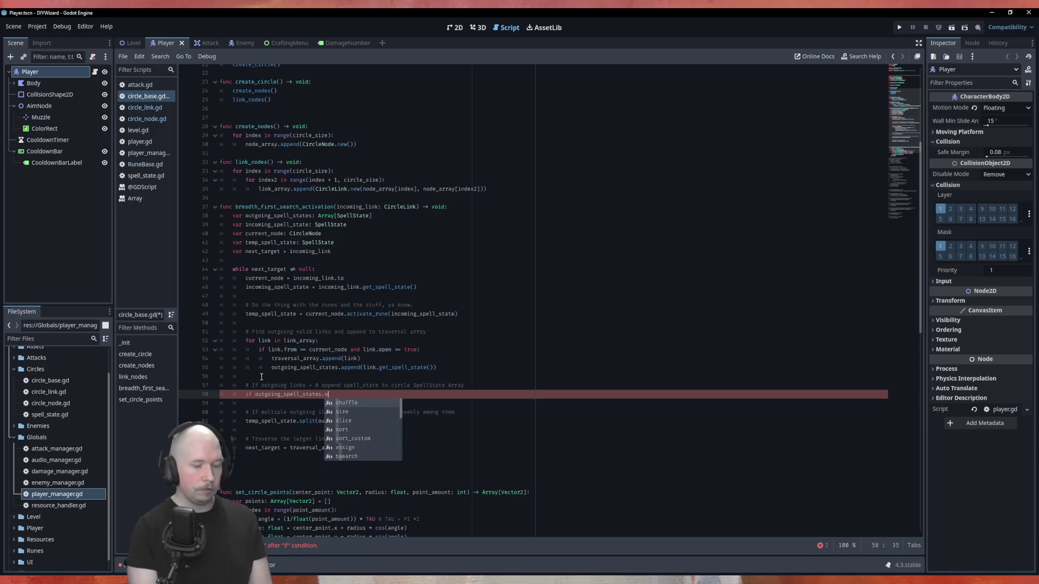
type("ize() <")
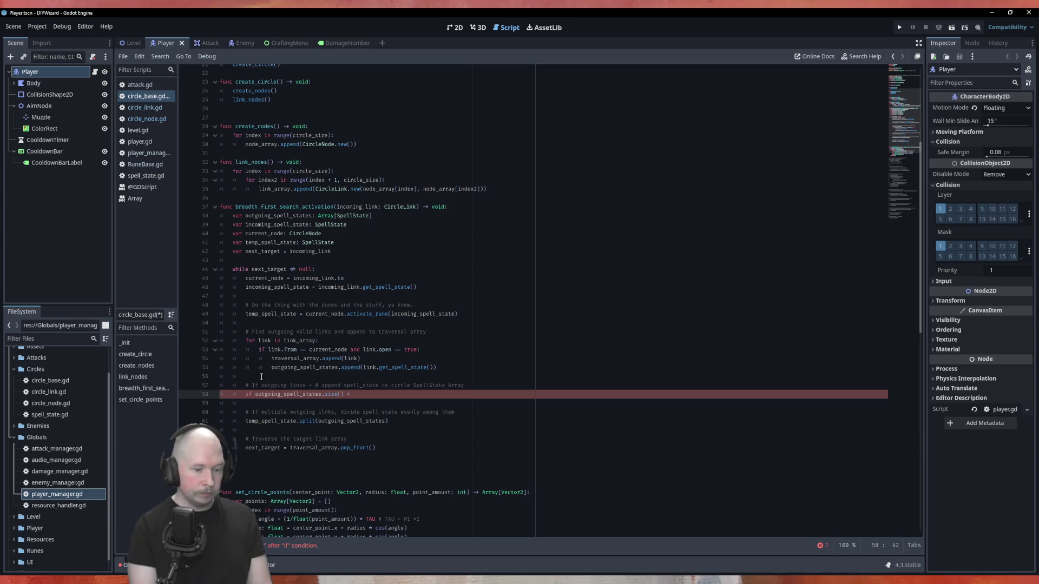
type("= 0:")
key("Return")
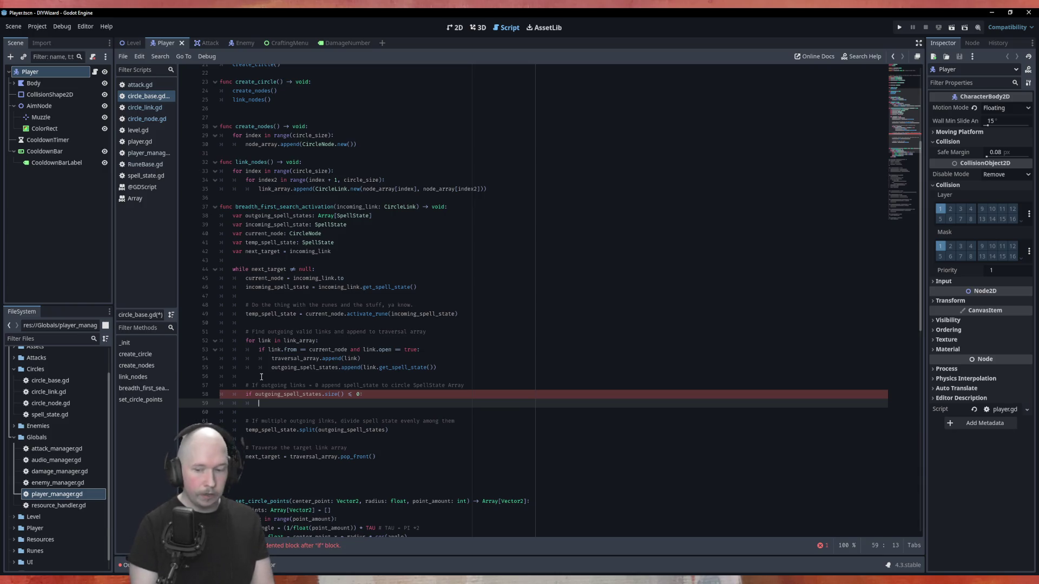
scroll(262, 377, "up", 7)
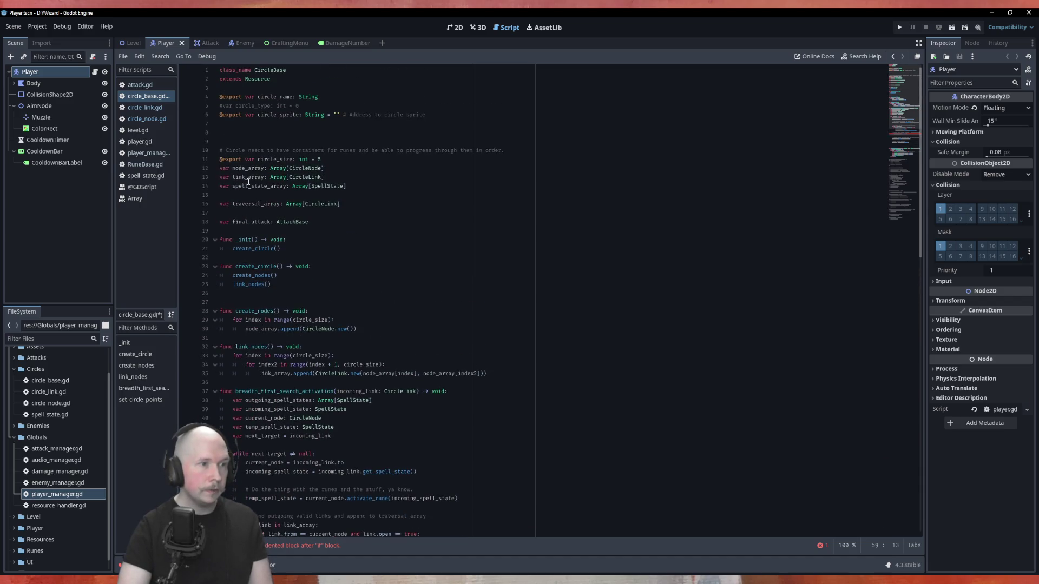
scroll(256, 164, "down", 10)
Step: Inside the if, call spell_state_array.append(temp_spell_state), then save the script
type("spell")
key("Return")
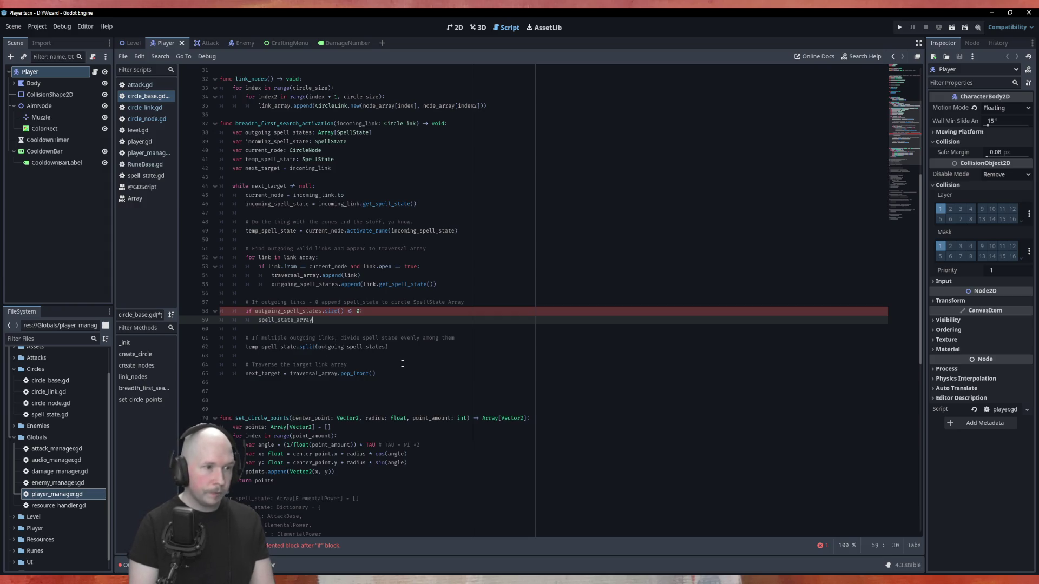
type(".append")
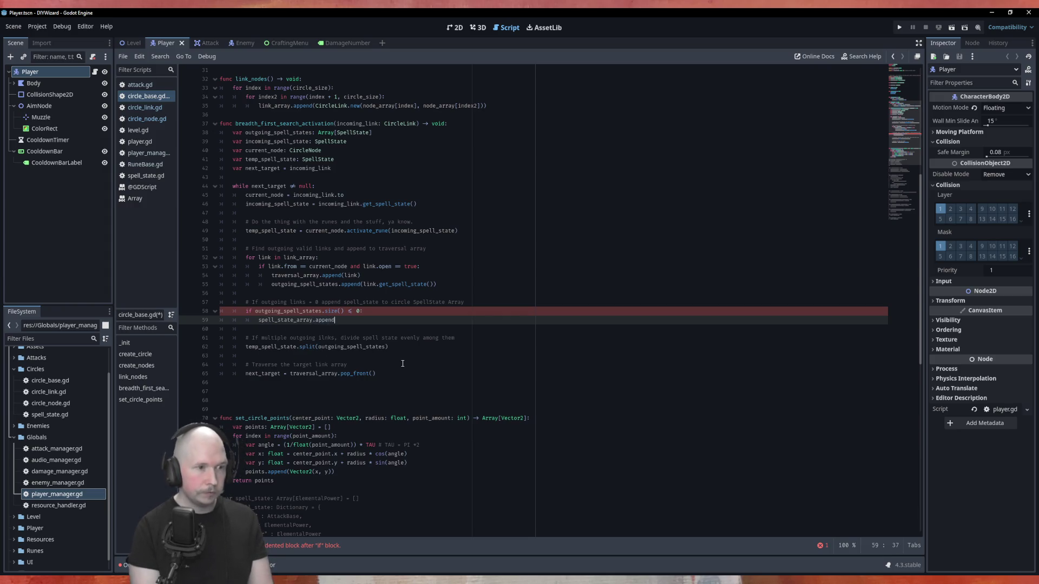
type("(")
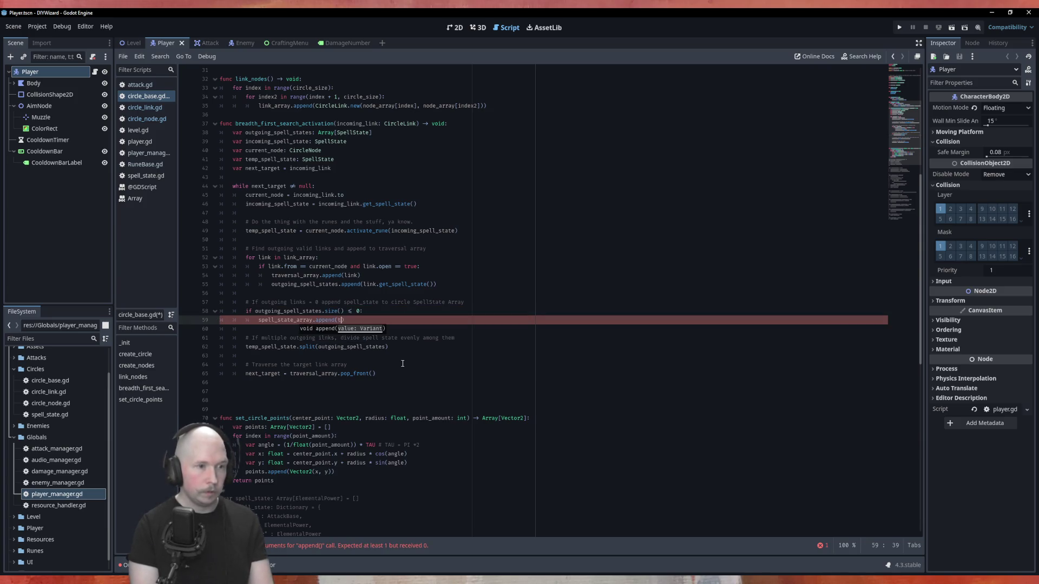
type("temp")
key("Return")
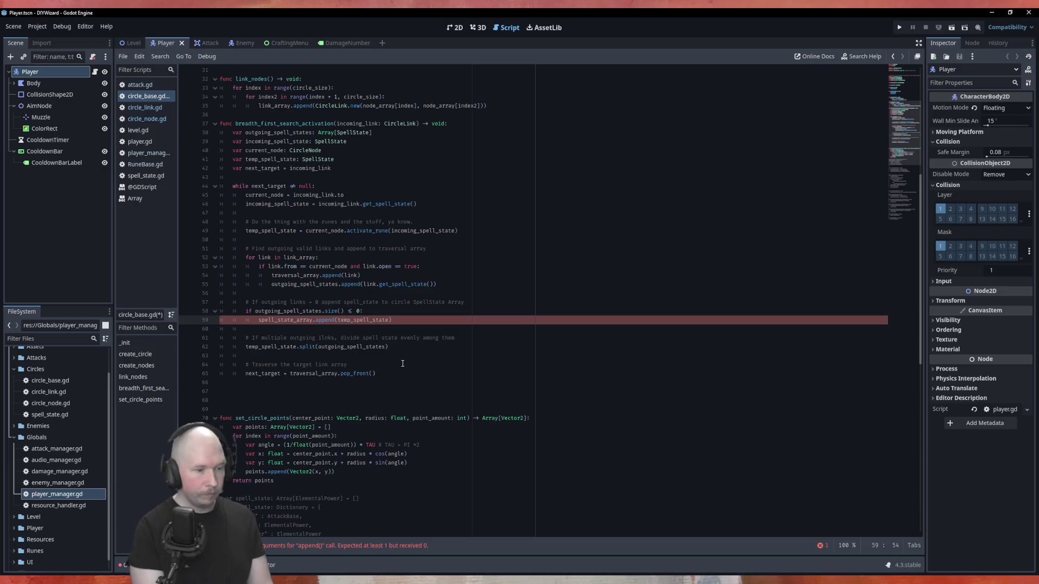
key("ctrl+s")
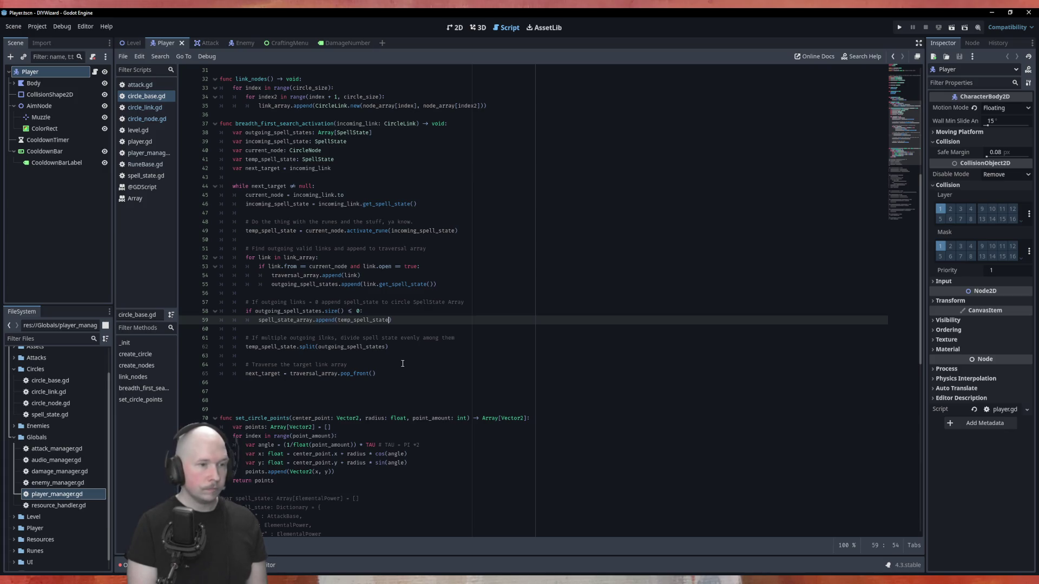
key("Down")
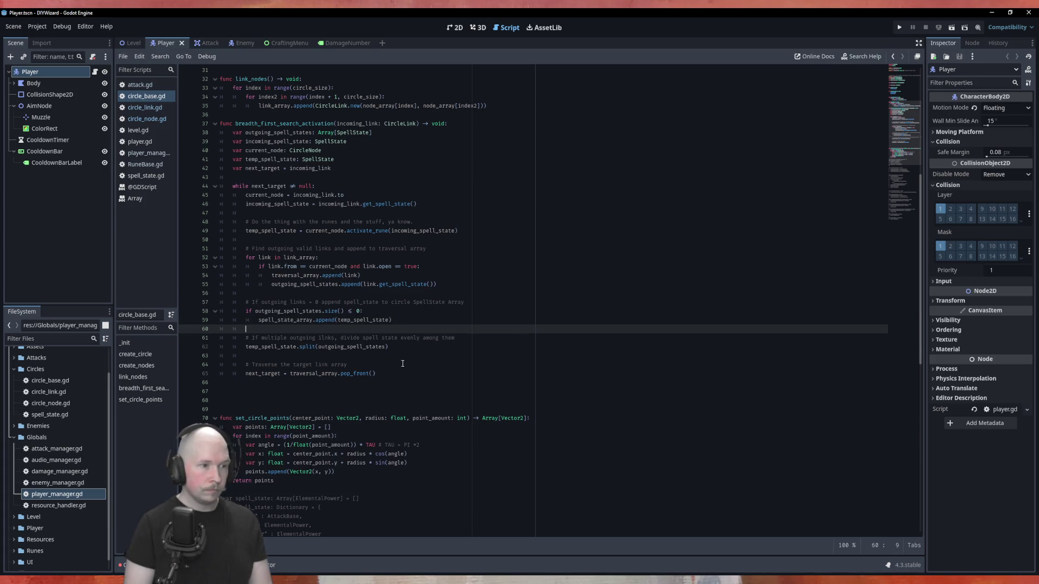
Step: Add an else: branch, indent the split comment and temp_spell_state.split call under it, and save
type("else:")
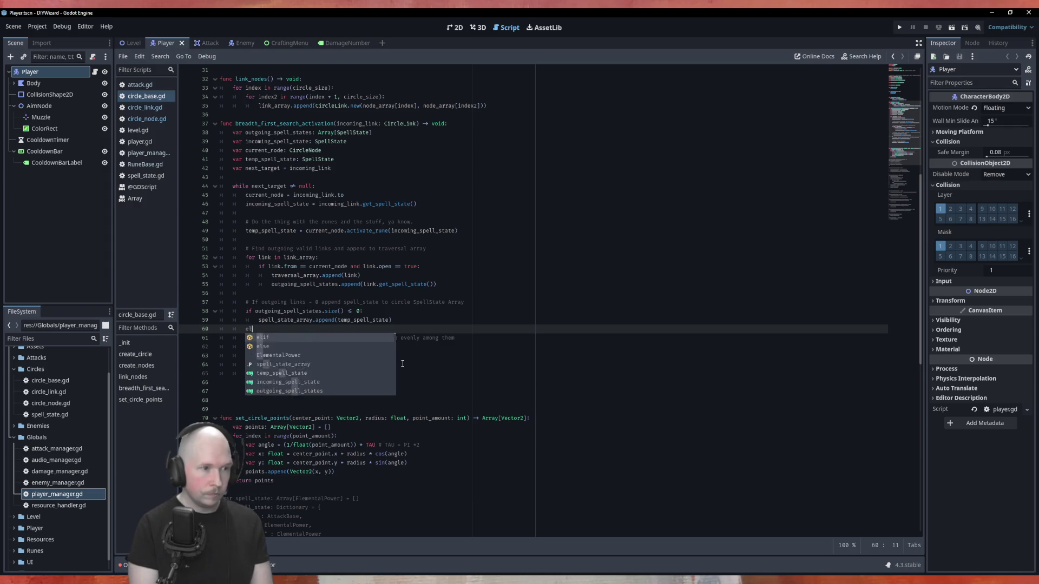
key("Down")
key("Down")
key("Tab")
key("Up")
key("Tab")
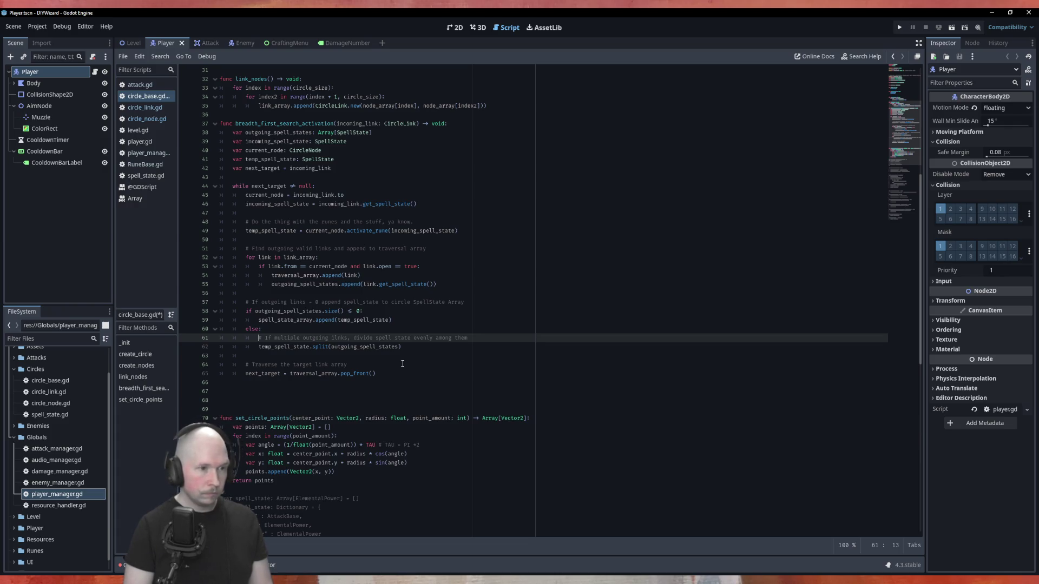
key("Up")
key("Up")
key("Up")
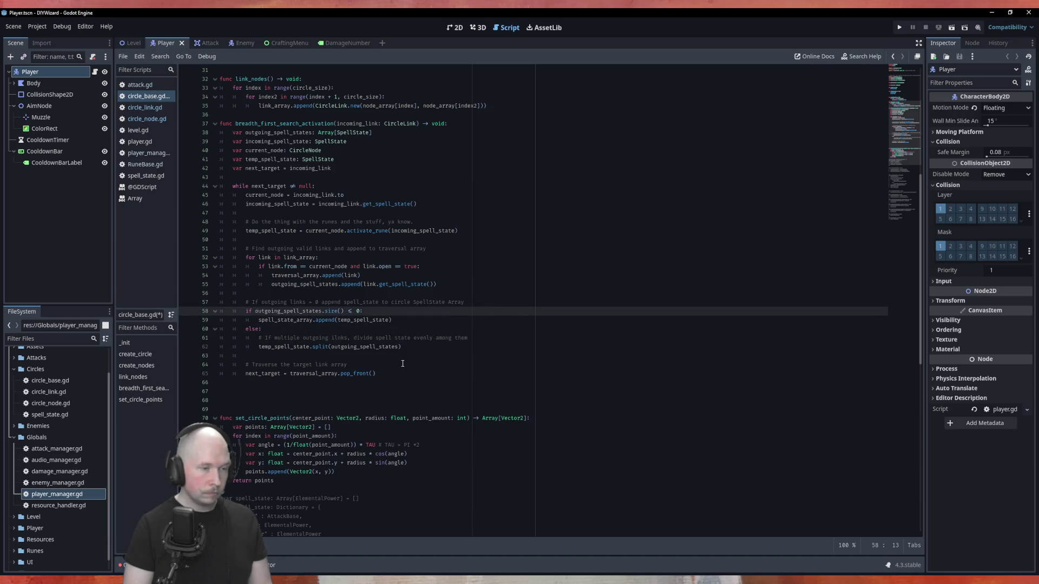
key("ctrl+s")
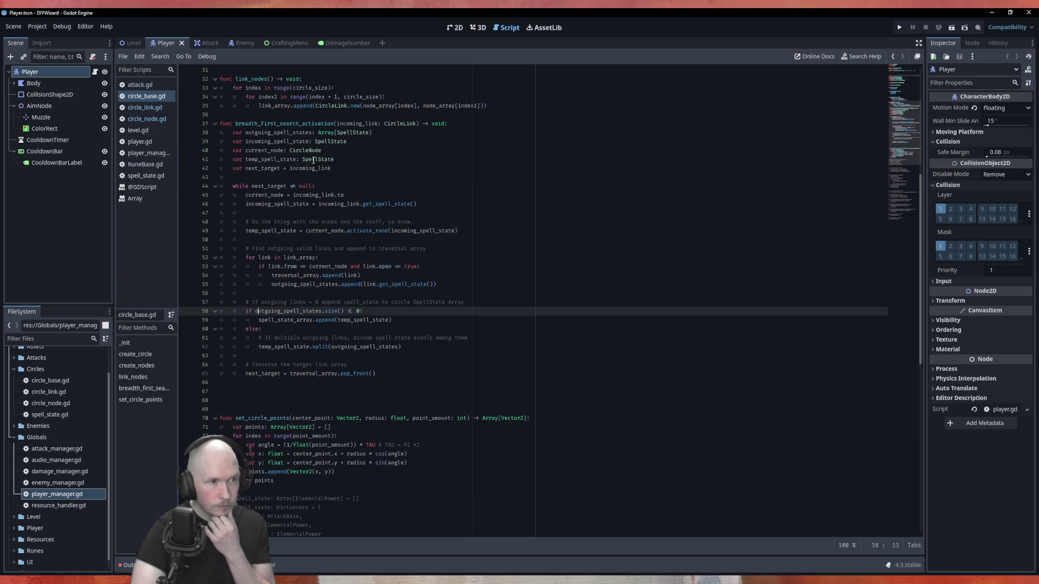
Step: Highlight the uses of incoming_link on lines 41–42 to review them
double_click(364, 124)
key("Down")
key("Down")
key("Down")
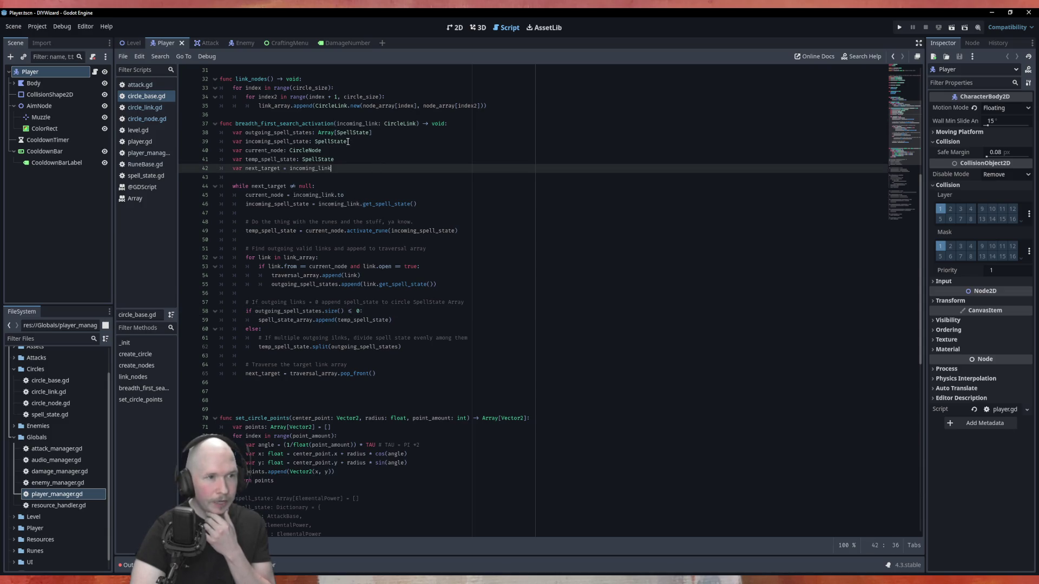
double_click(352, 125)
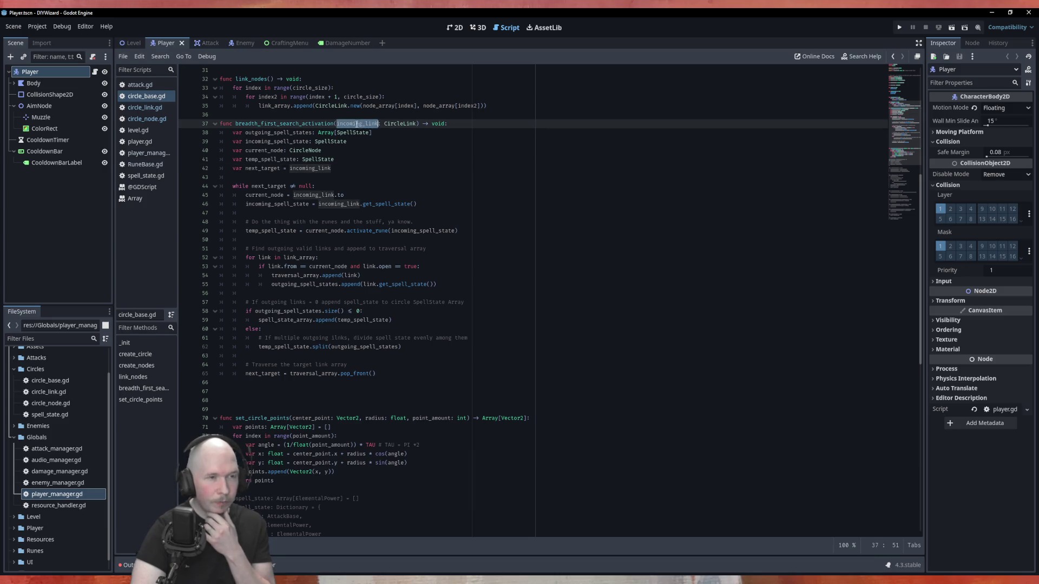
key("Down")
key("Down")
key("Down")
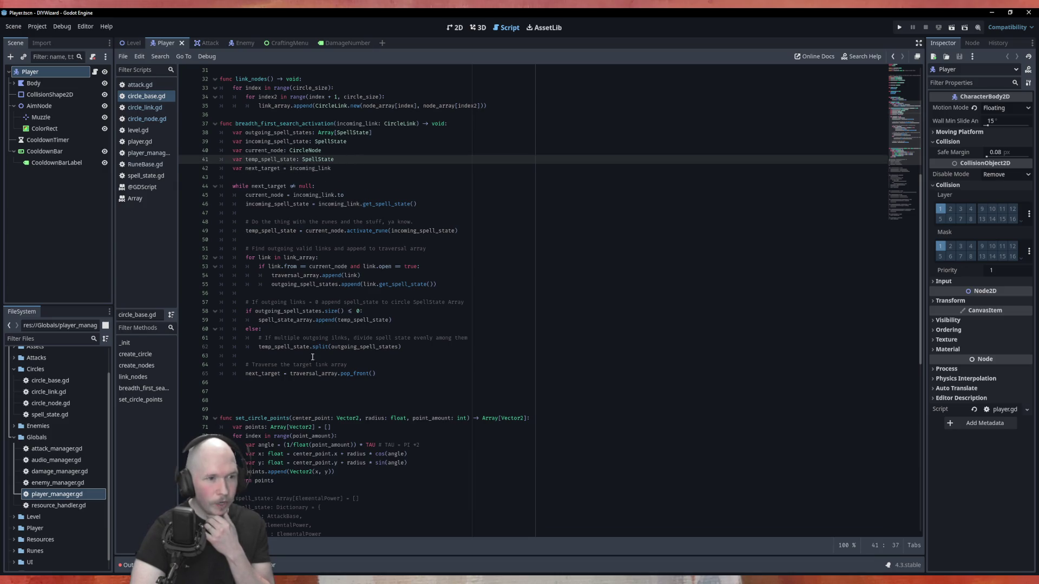
double_click(263, 168)
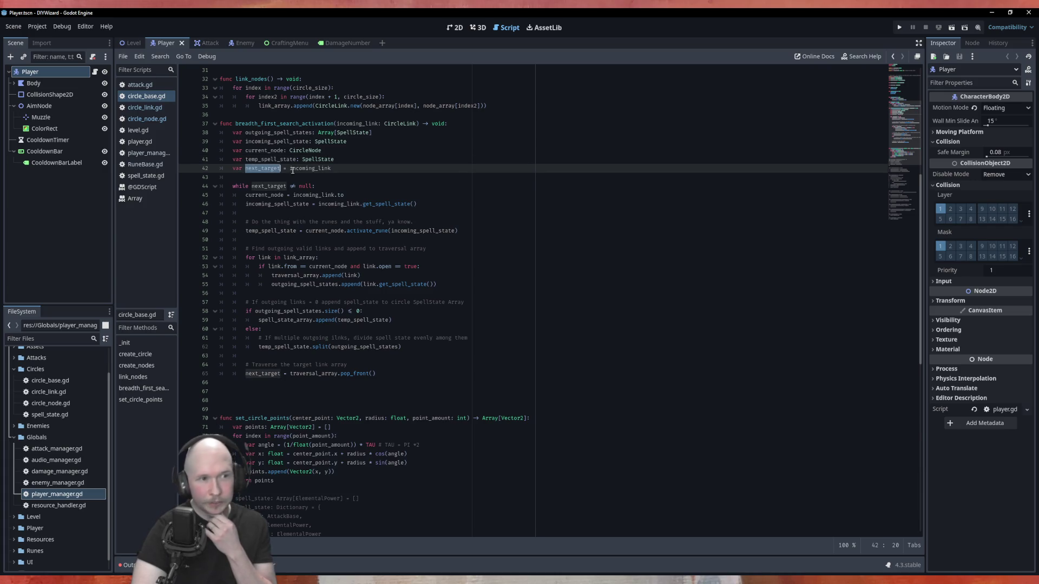
double_click(296, 169)
left_click(297, 175)
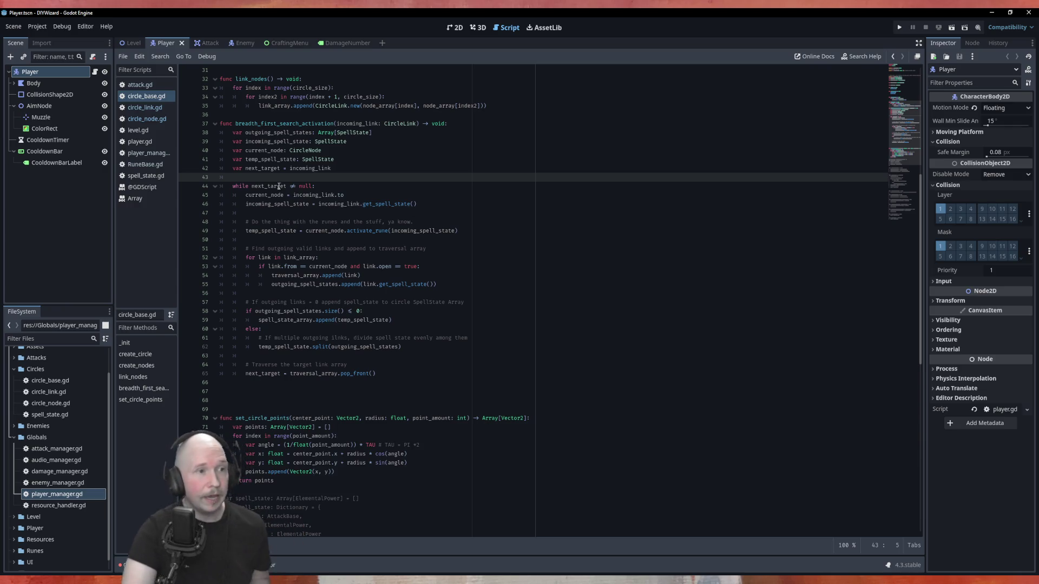
Step: Declare next_target on line 42 with the explicit type CircleLink
left_click(274, 167)
key("Right")
type(": ")
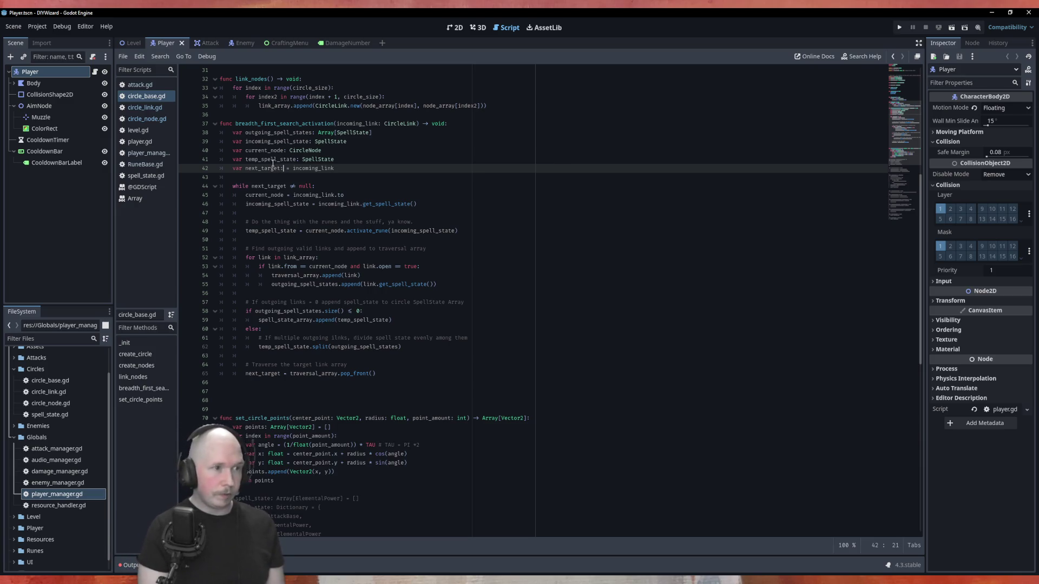
type("Circle")
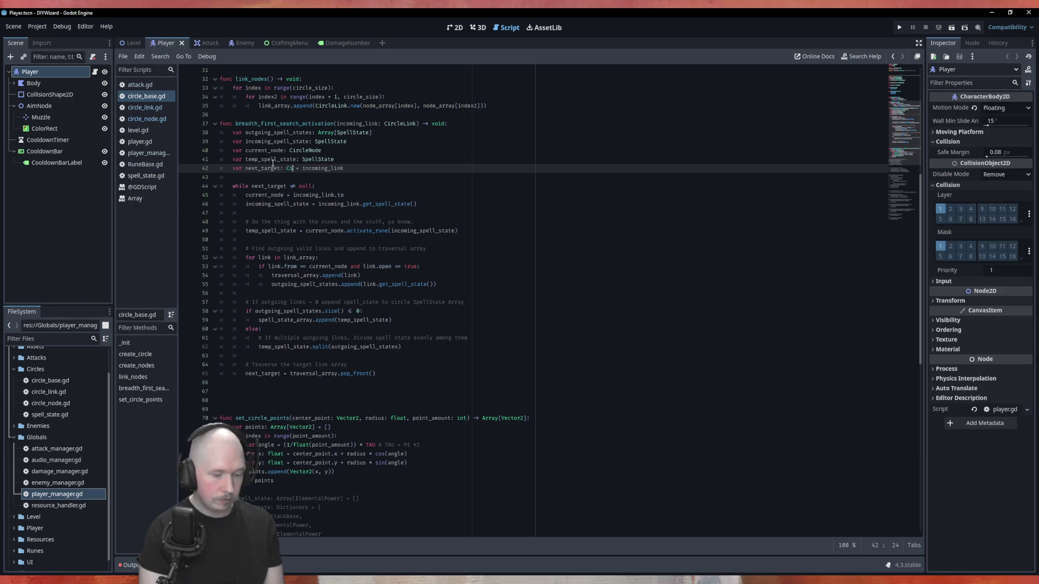
key("Down")
key("Return")
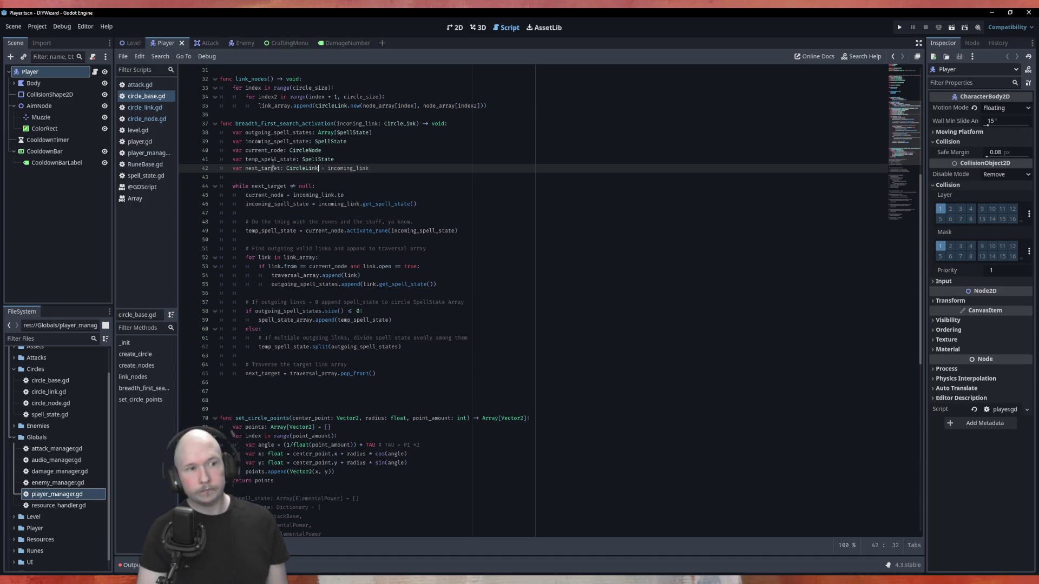
left_click(457, 266)
left_click(515, 204)
left_click(515, 185)
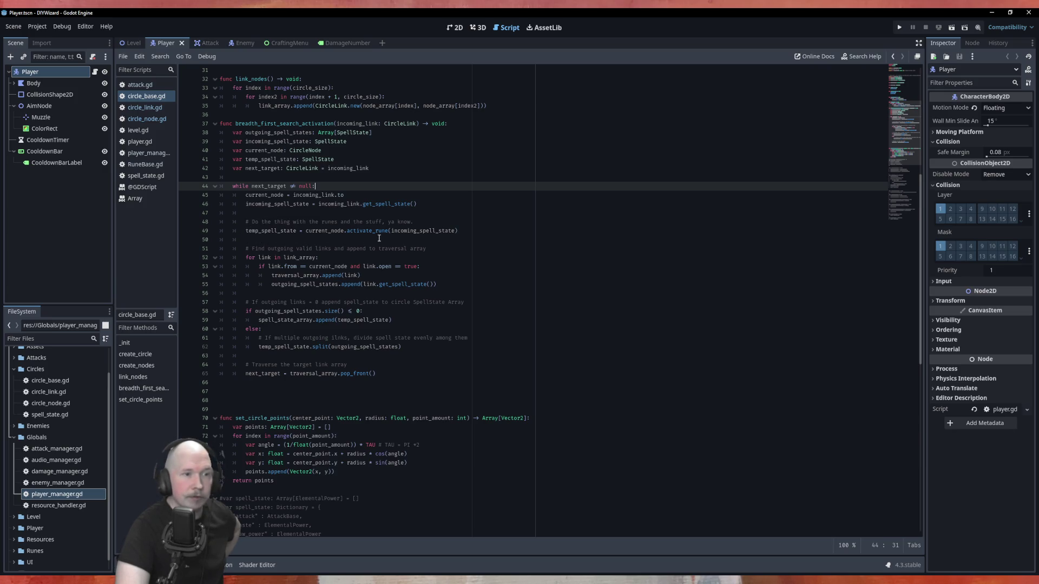
double_click(415, 232)
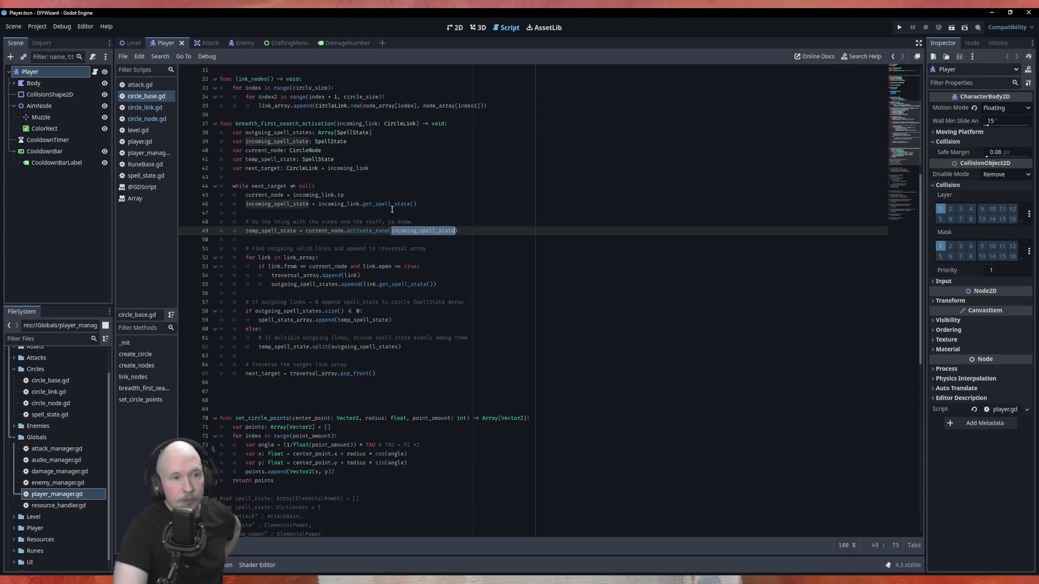
left_click(458, 204)
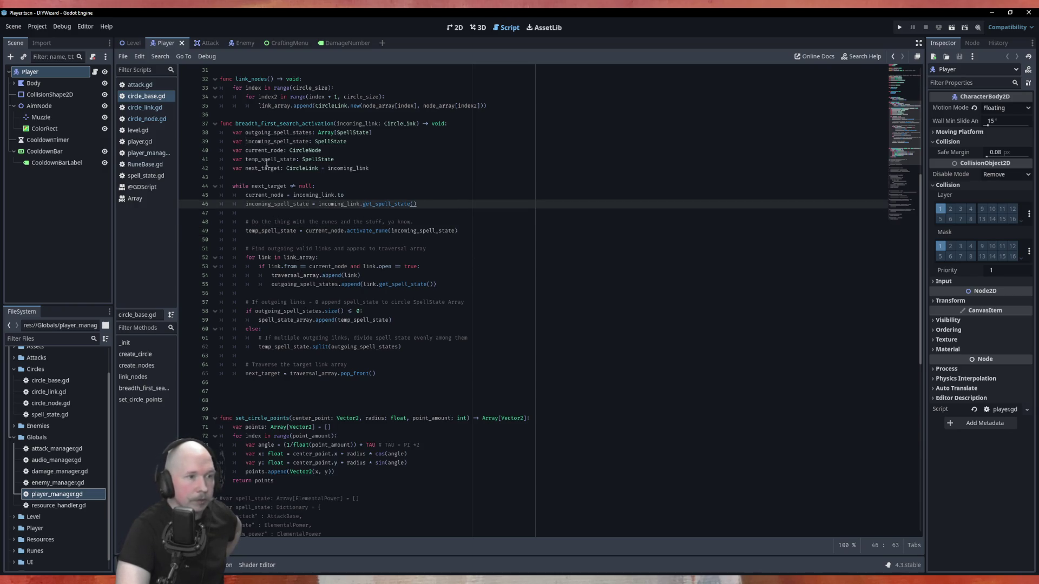
left_click(301, 238)
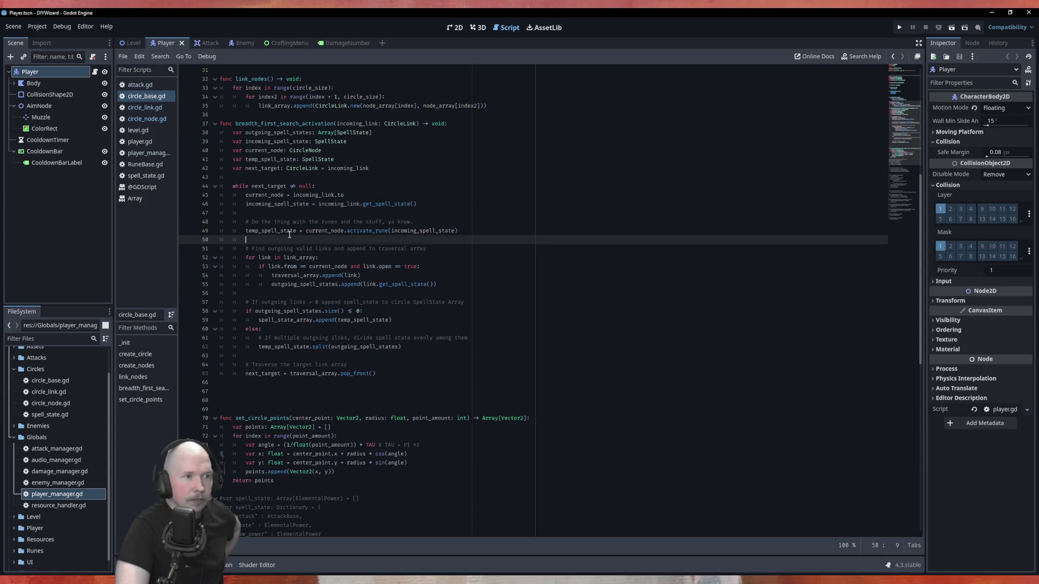
double_click(289, 232)
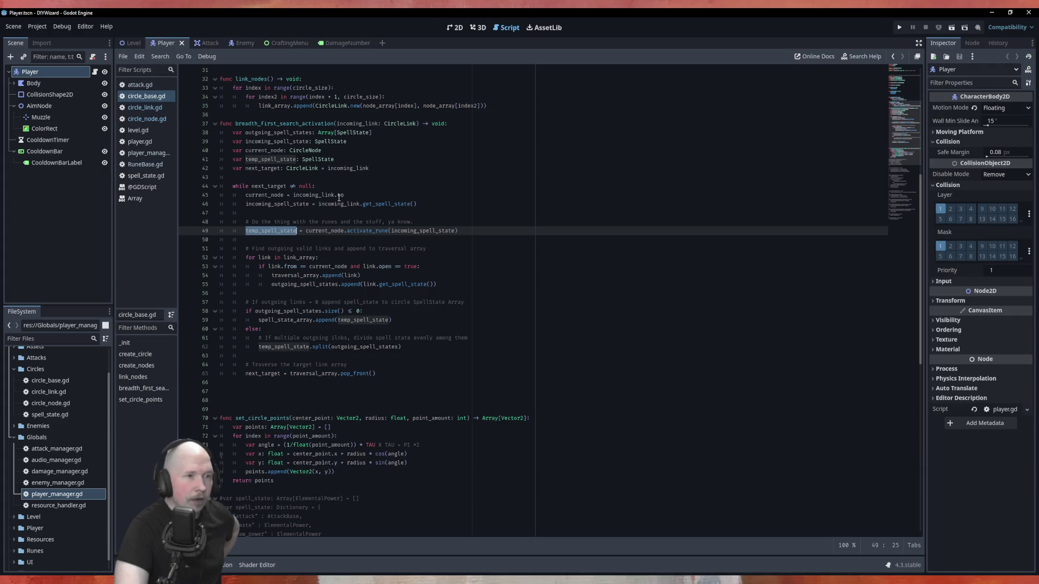
double_click(331, 267)
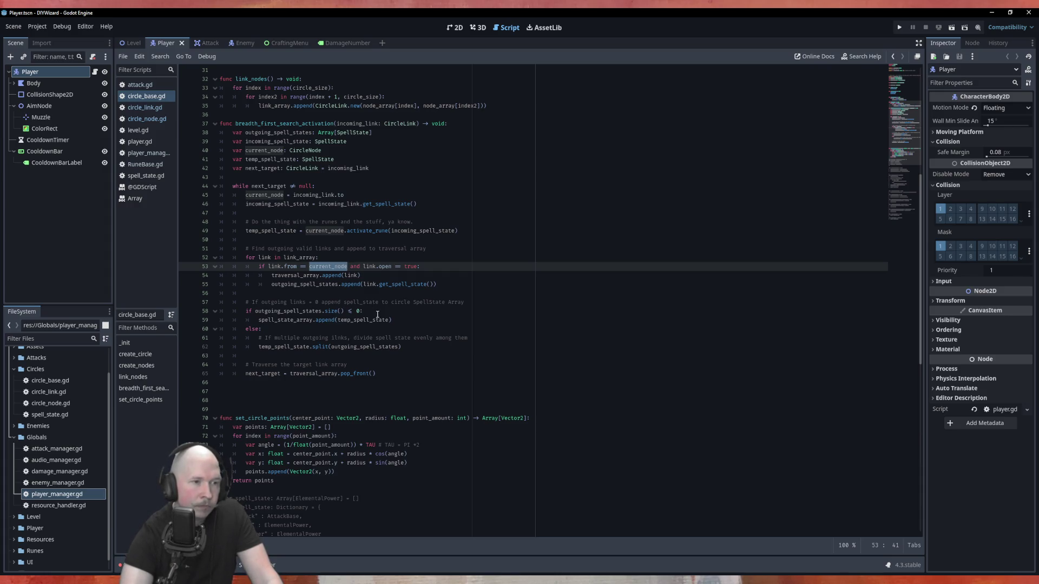
Step: Replace the size() ≤ 0 comparison on line 58 with is_empty(): and highlight temp_spell_state uses
left_click_drag(359, 311, 327, 313)
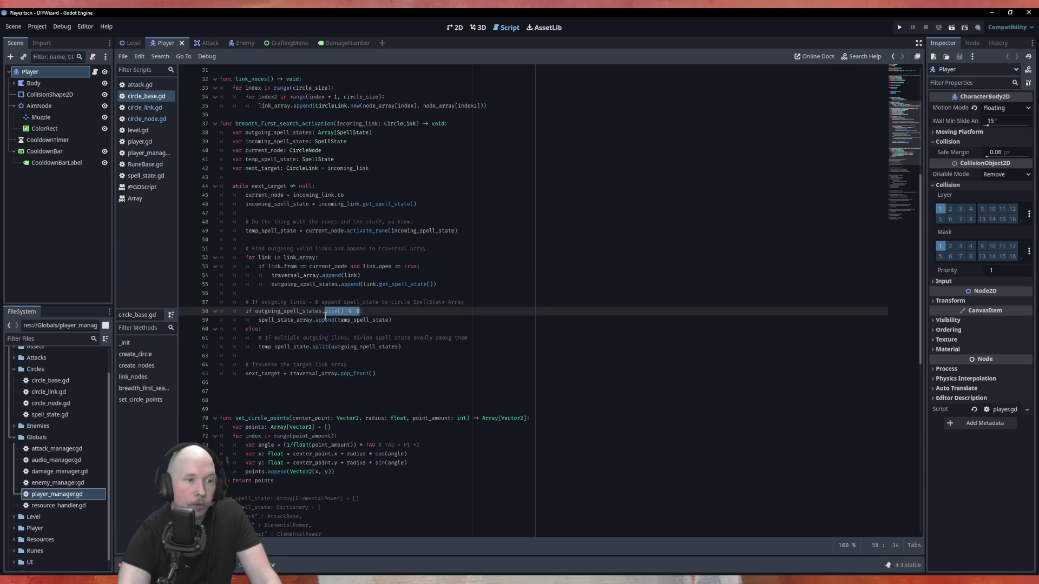
type("is_e")
key("Return")
type(":")
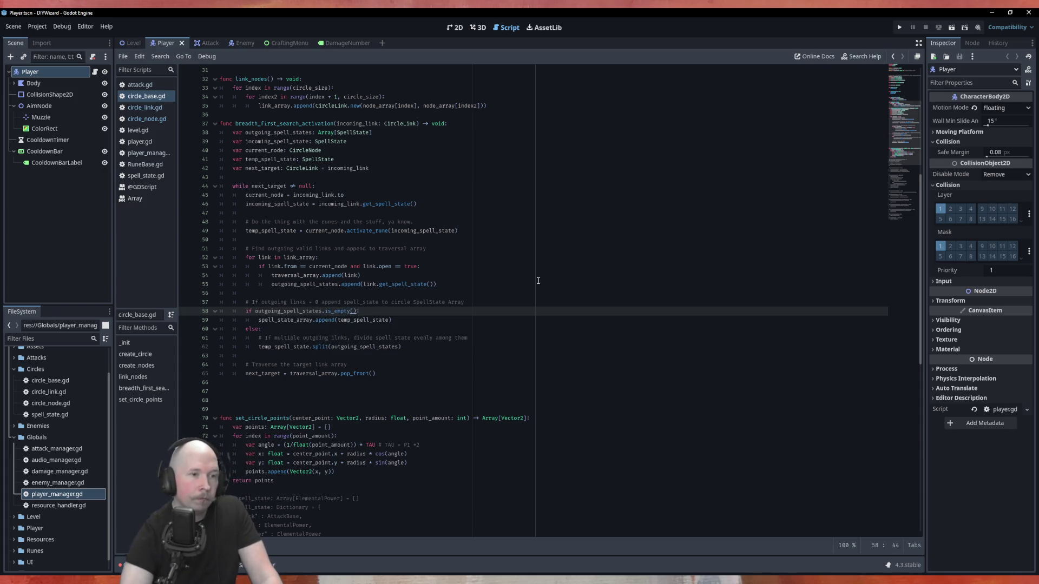
left_click(538, 283)
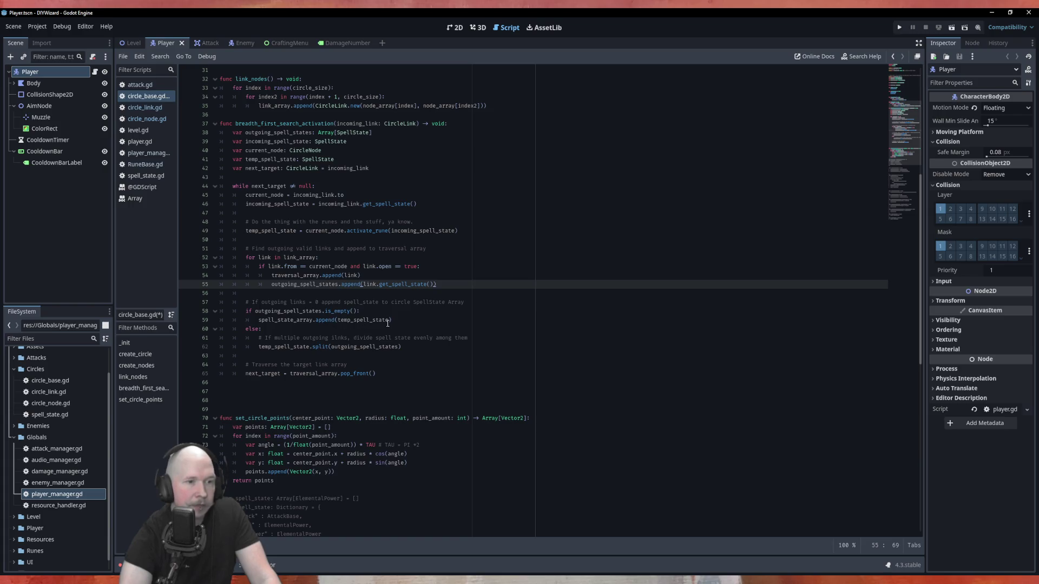
double_click(265, 230)
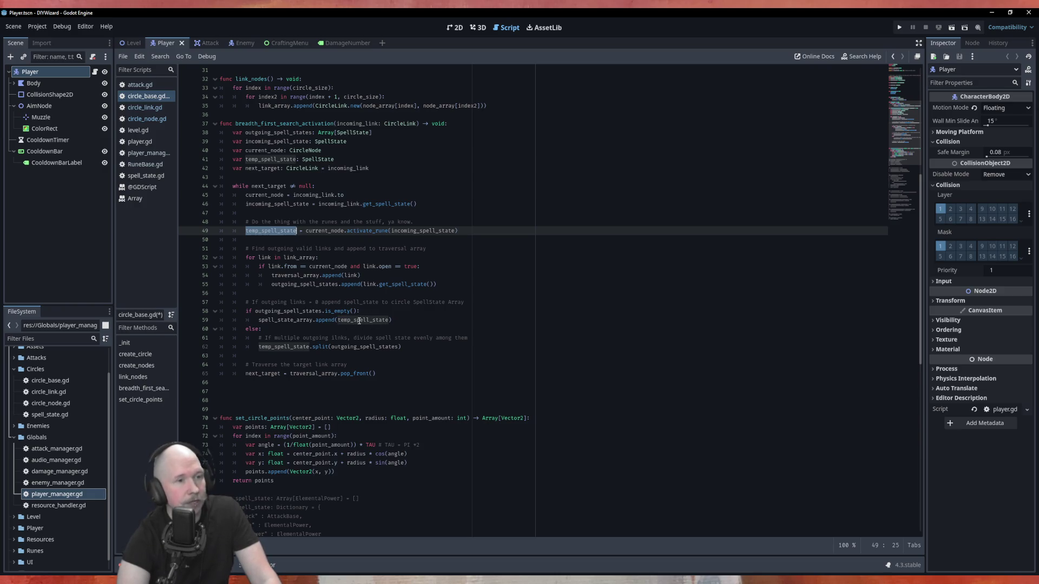
scroll(356, 327, "up", 5)
scroll(356, 321, "up", 4)
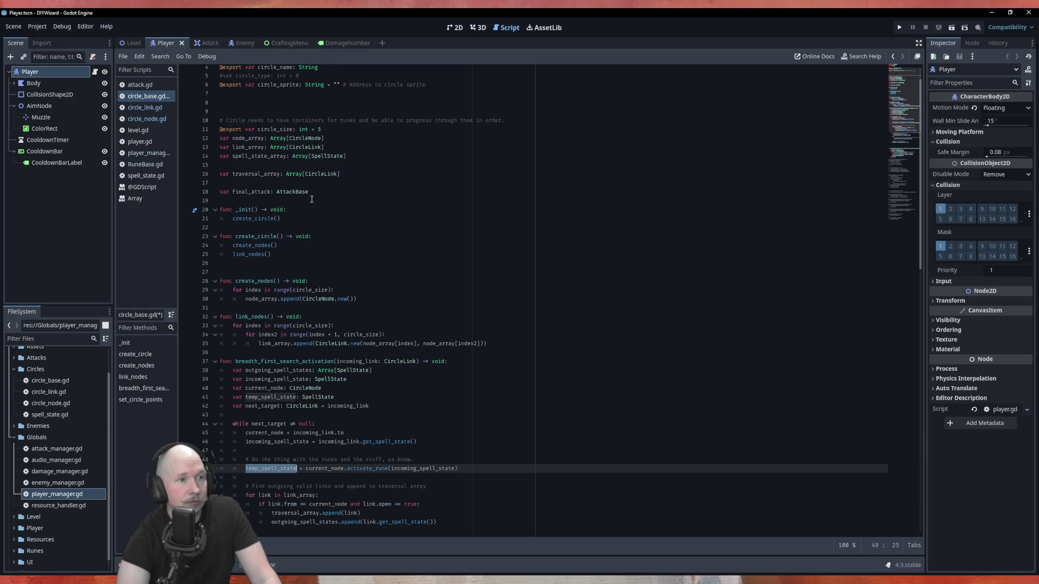
scroll(523, 227, "down", 10)
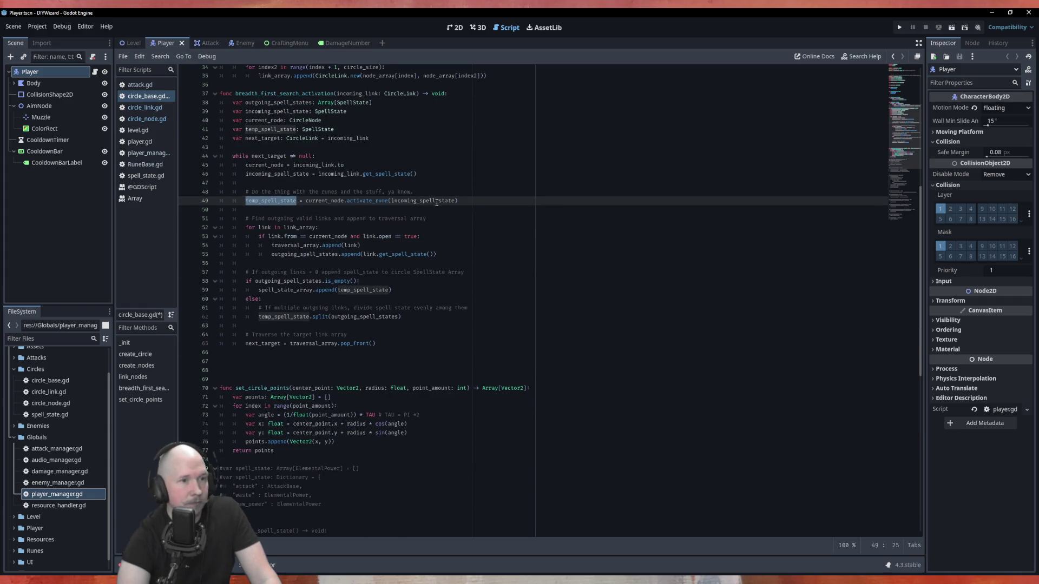
left_click(435, 209)
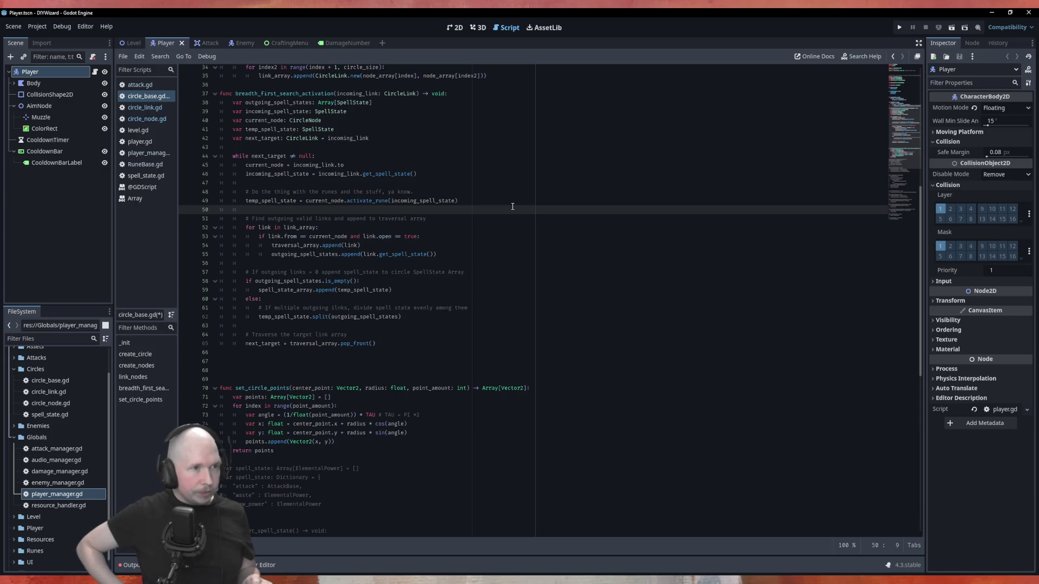
scroll(379, 216, "up", 10)
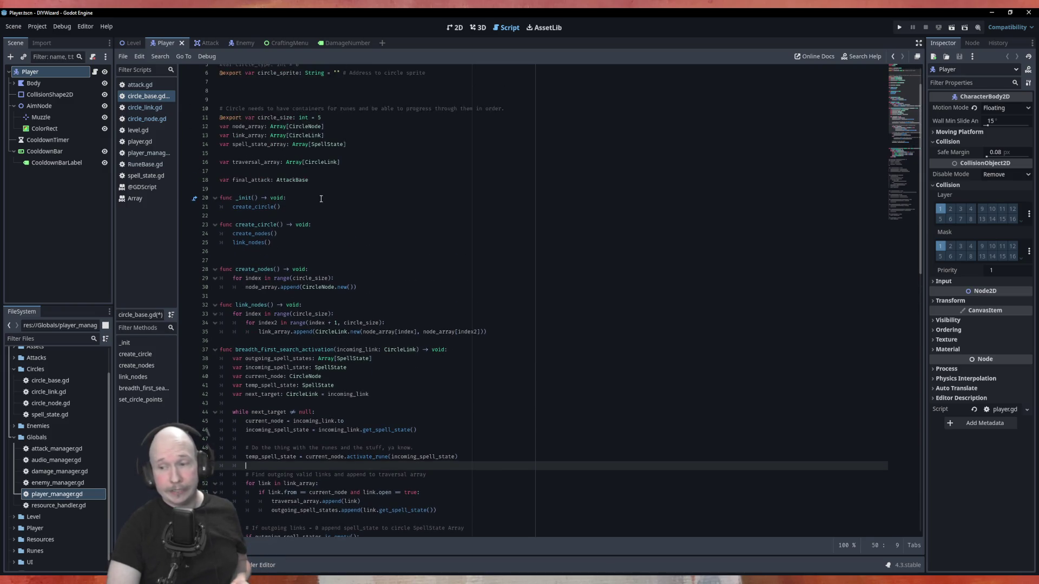
Step: Highlight AttackBase on line 18, scroll through the script to review it, and save circle_base.gd
double_click(279, 178)
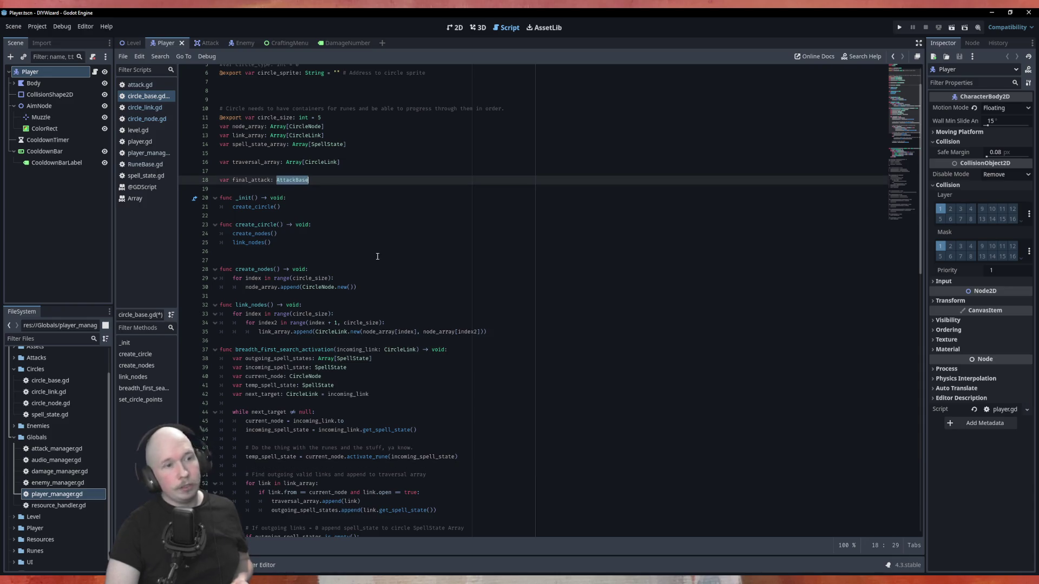
scroll(328, 202, "down", 5)
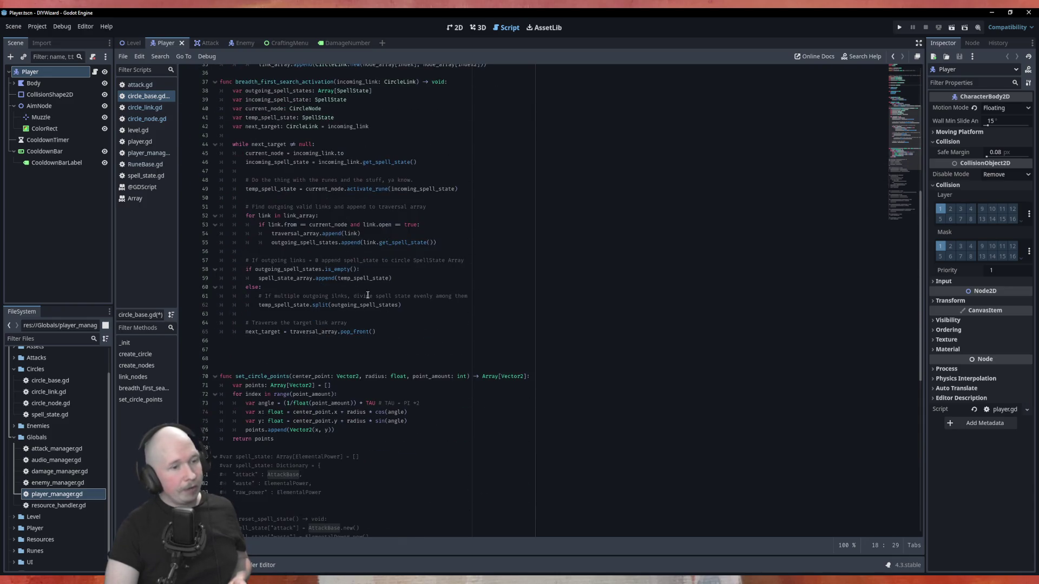
scroll(363, 357, "up", 10)
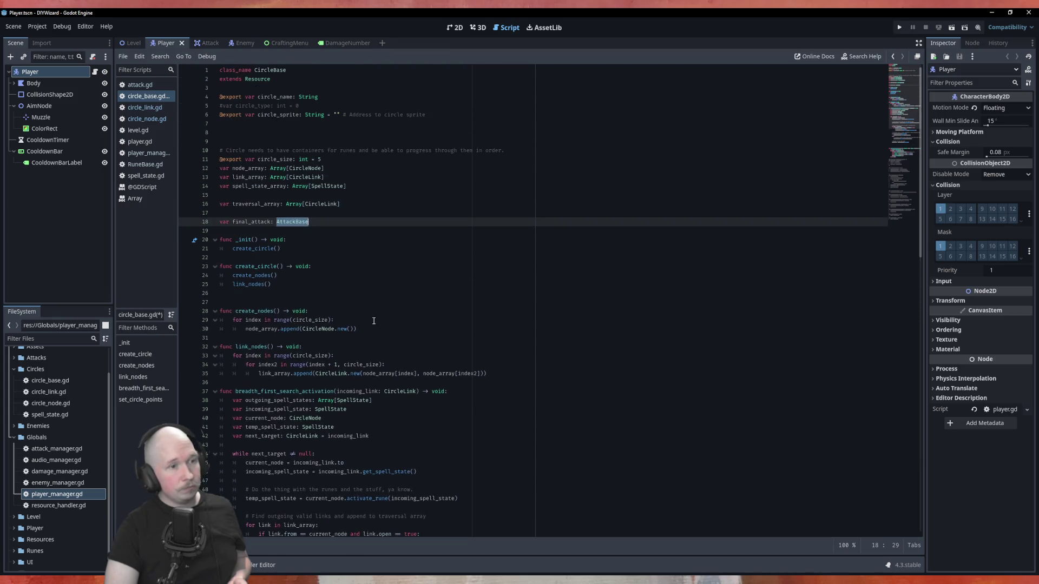
scroll(397, 301, "down", 10)
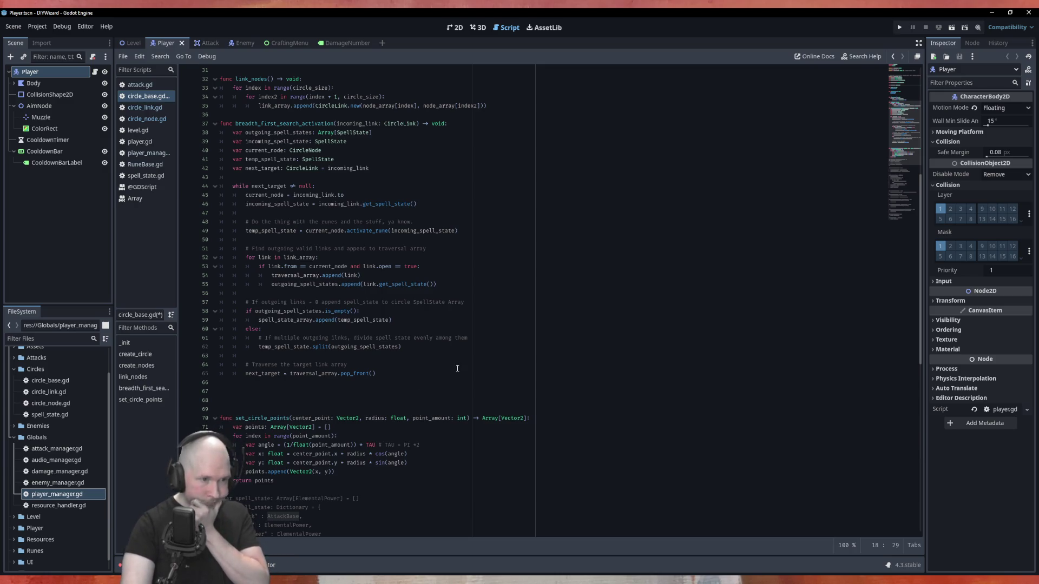
scroll(457, 368, "down", 5)
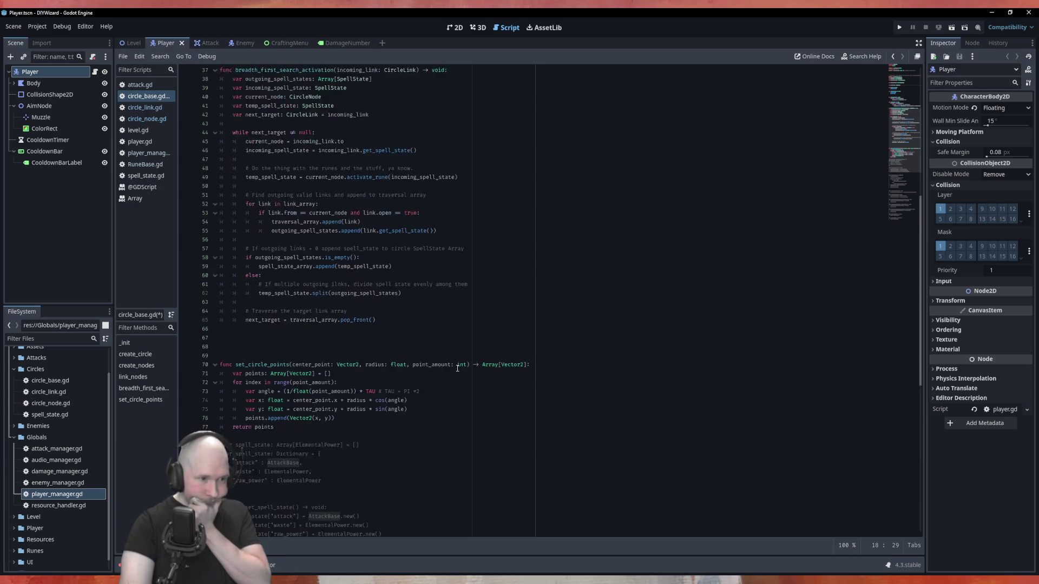
scroll(444, 325, "up", 7)
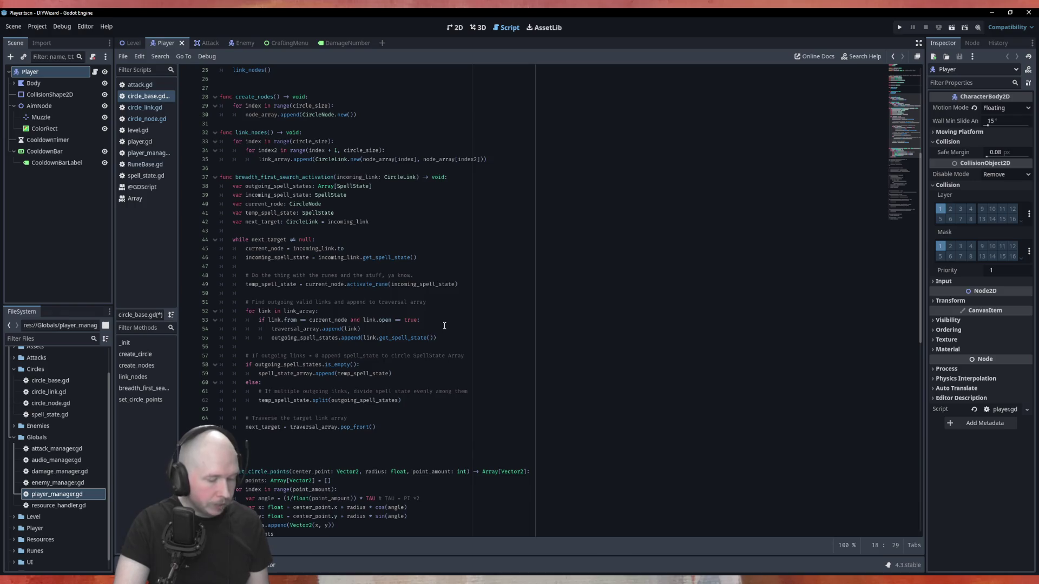
key("ctrl+s")
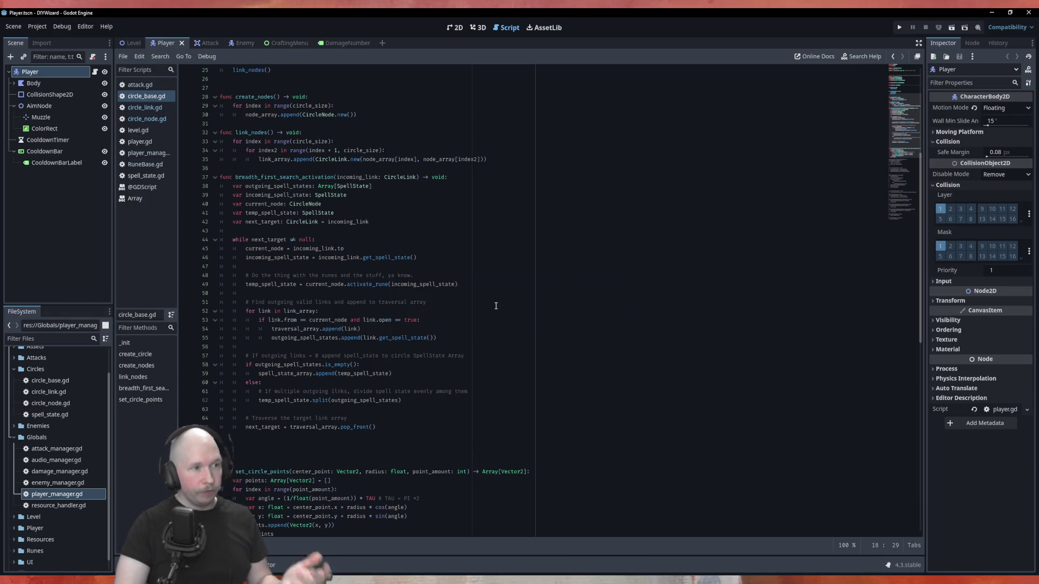
Step: Expand the Runes folder in FileSystem and open power_source_class.gd
left_click(145, 164)
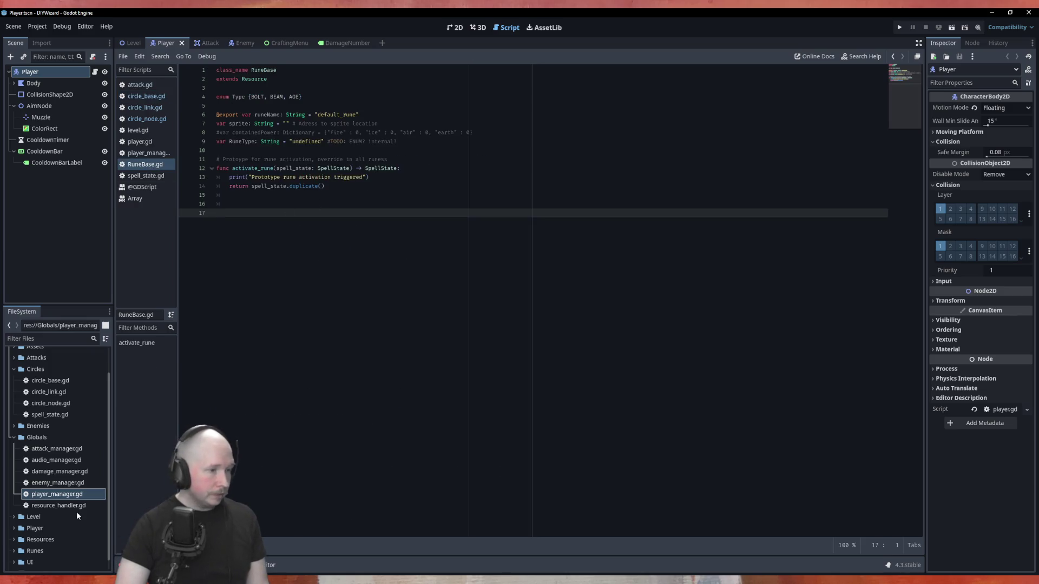
scroll(60, 452, "down", 1)
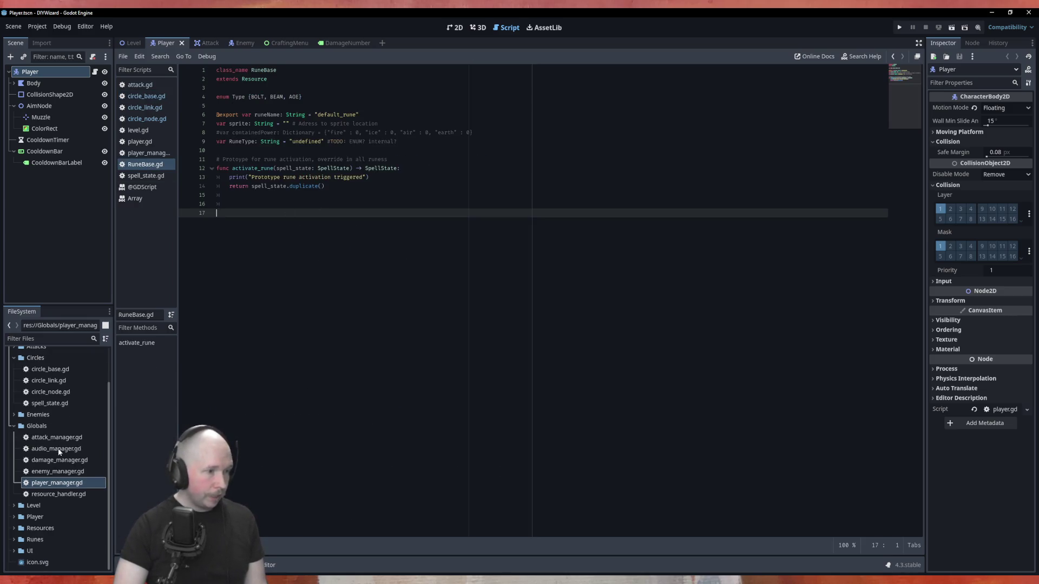
left_click(14, 540)
scroll(60, 520, "down", 2)
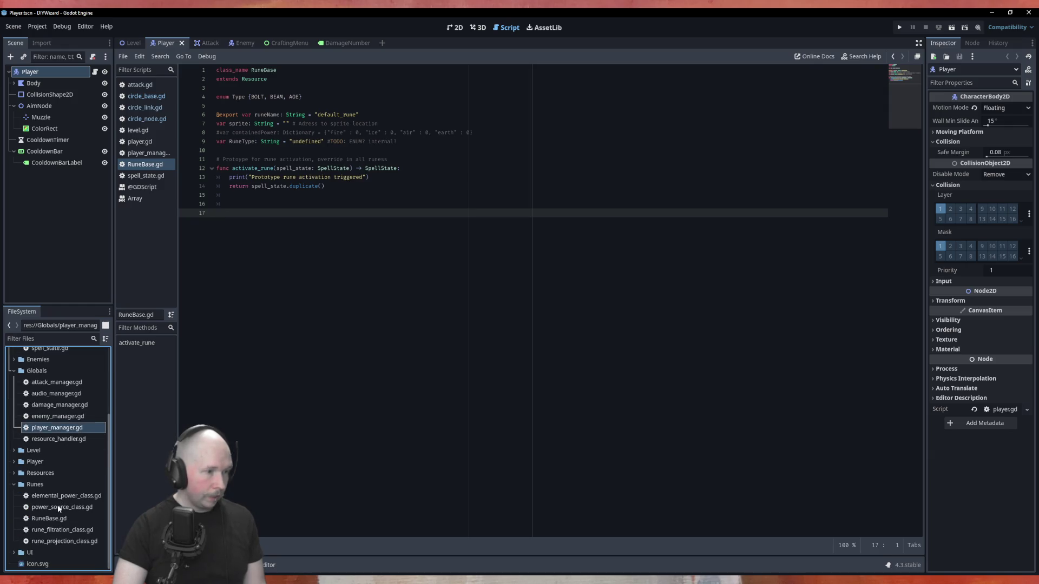
double_click(57, 506)
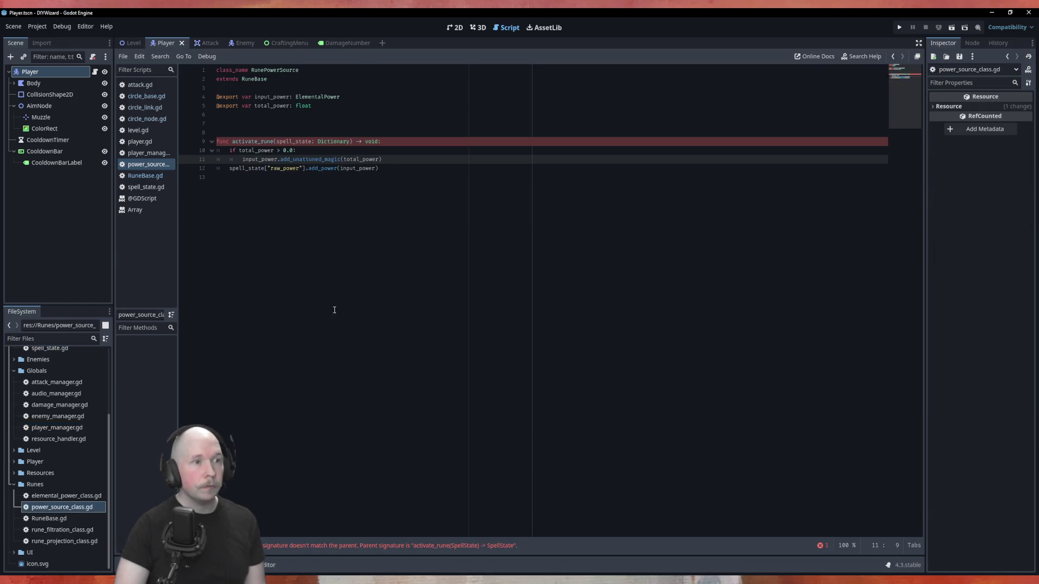
Step: Change activate_rune's parameter type from Dictionary to SpellState and its return type from void to SpellState
double_click(335, 142)
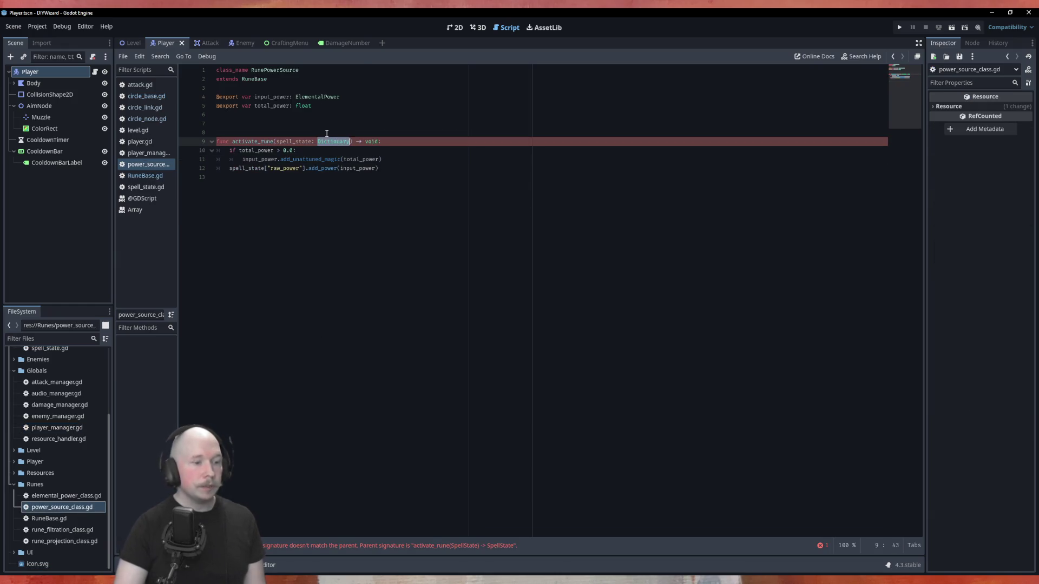
type("Spe")
key("Return")
key("End")
key("BackSpace")
key("BackSpace")
key("BackSpace")
key("BackSpace")
key("BackSpace")
type("Spell")
key("Return")
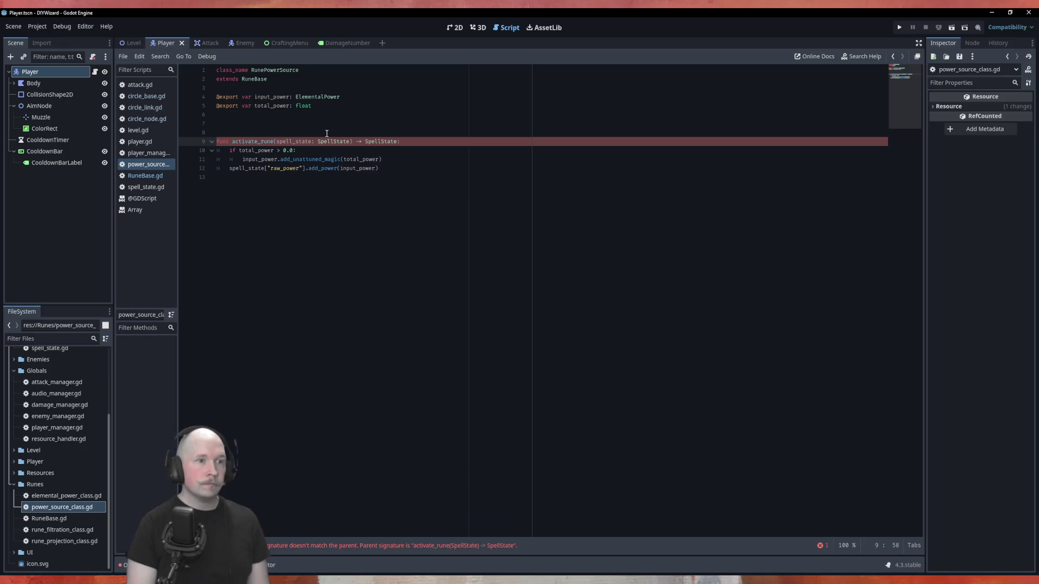
left_click(409, 177)
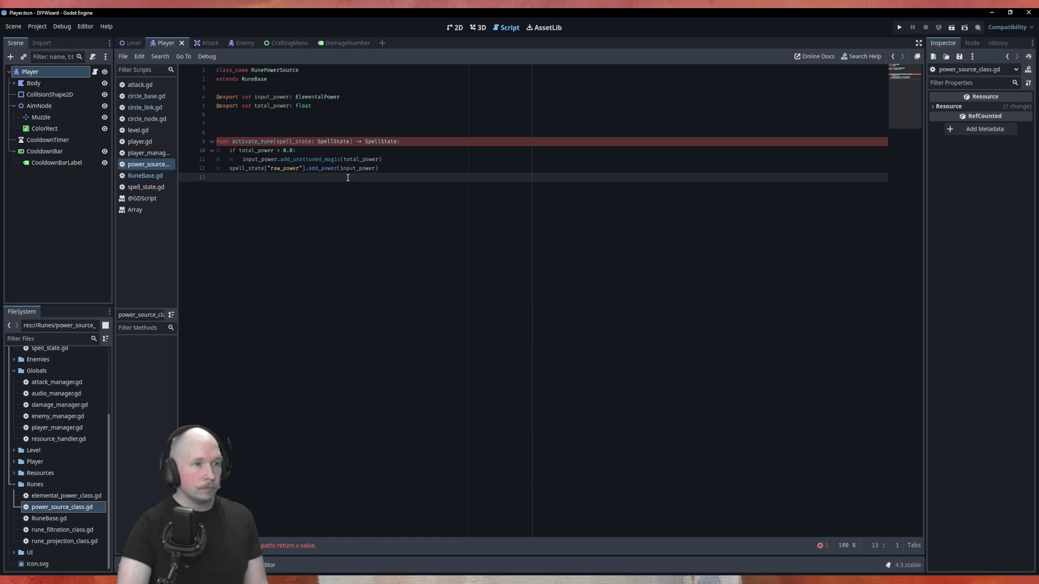
mouse_move(381, 168)
left_mouse_down()
mouse_move(231, 168)
mouse_move(382, 168)
left_mouse_up()
left_click(234, 169)
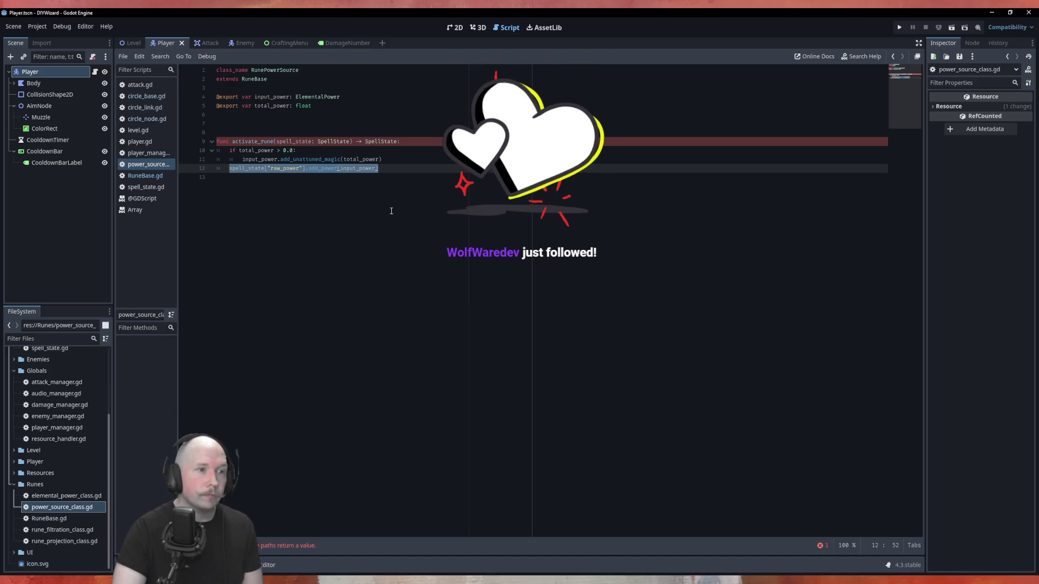
left_click(390, 176)
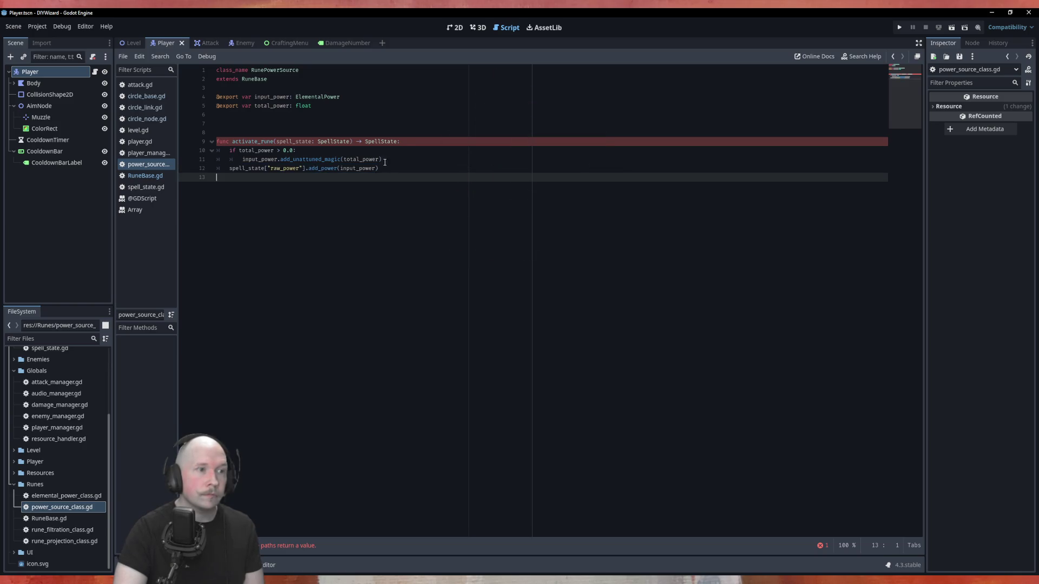
left_click(406, 140)
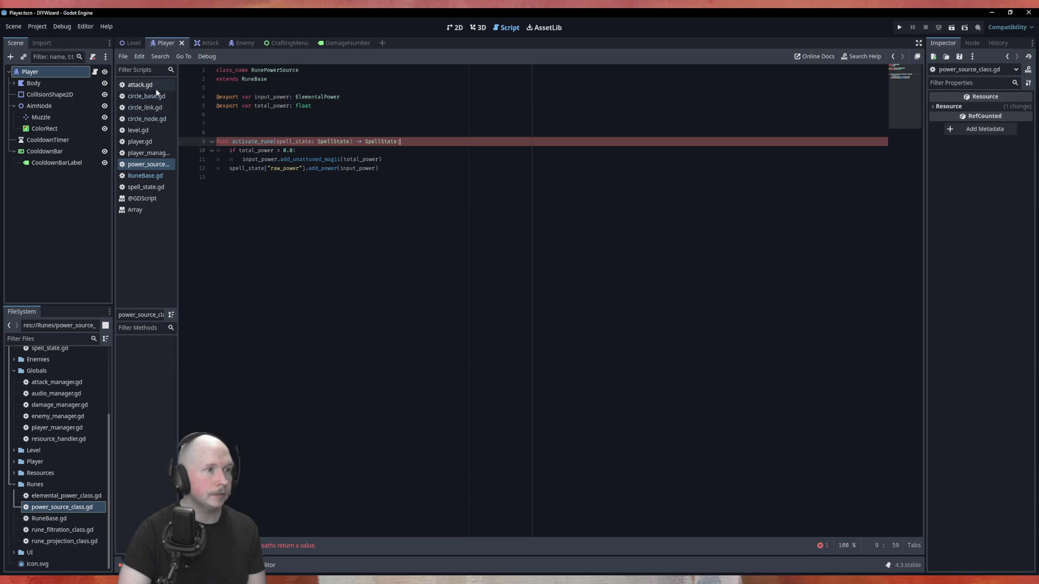
Step: In spell_state.gd, declare func add_raw_power() -> void: below the variables
left_click(143, 153)
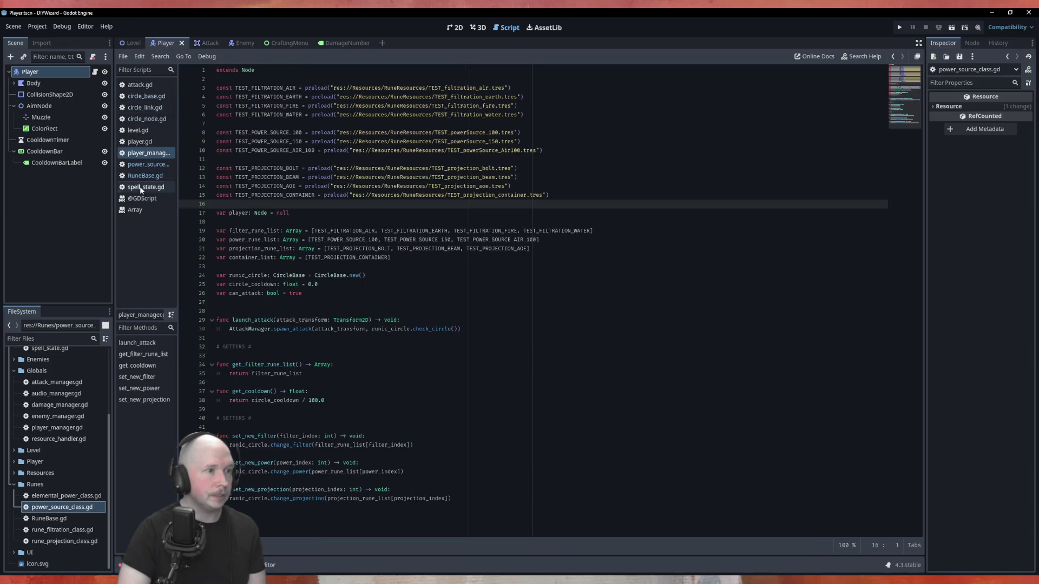
left_click(141, 187)
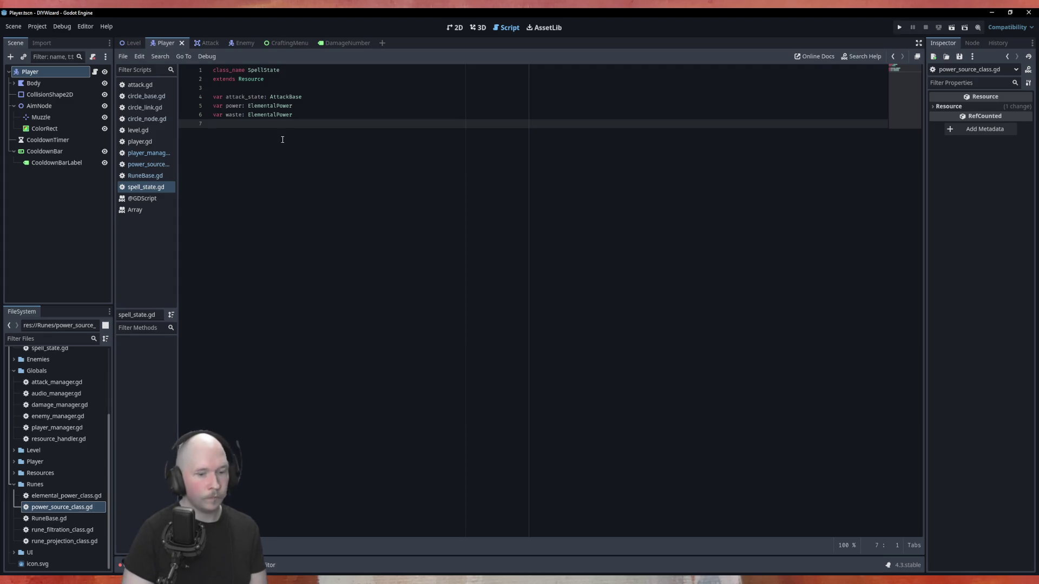
key("Return")
type("func")
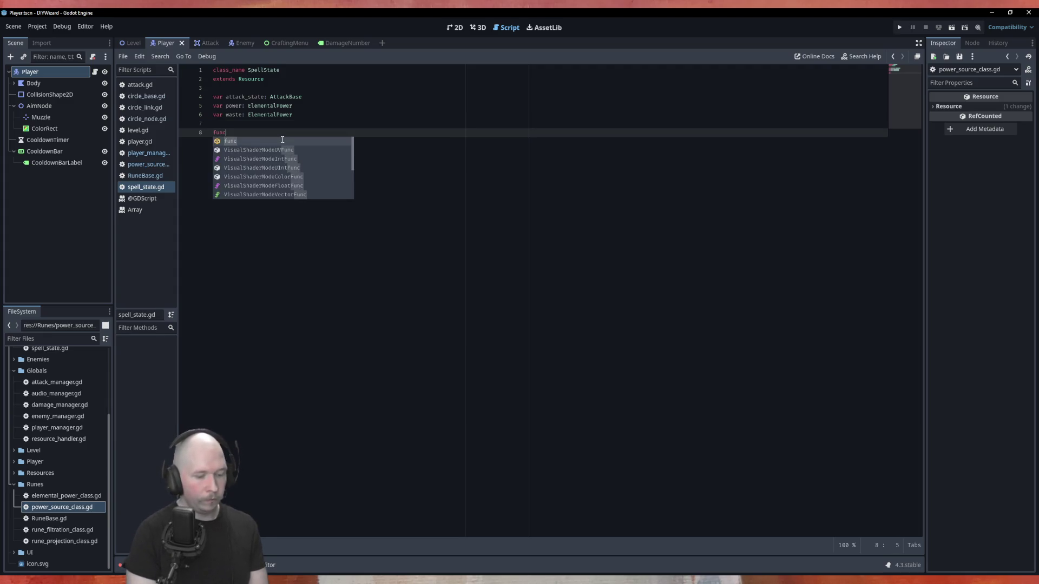
type(" add")
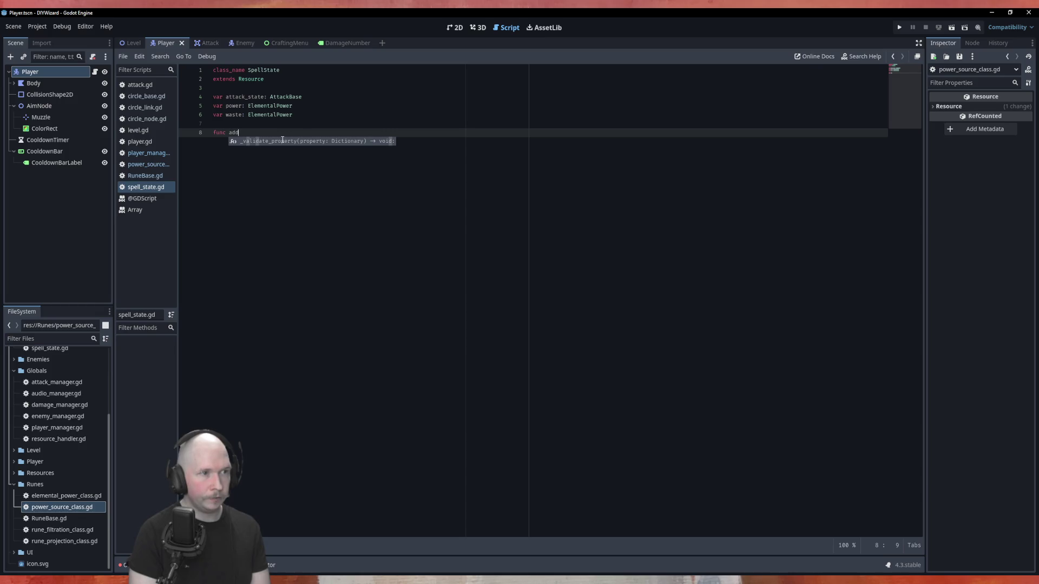
type("_raw p")
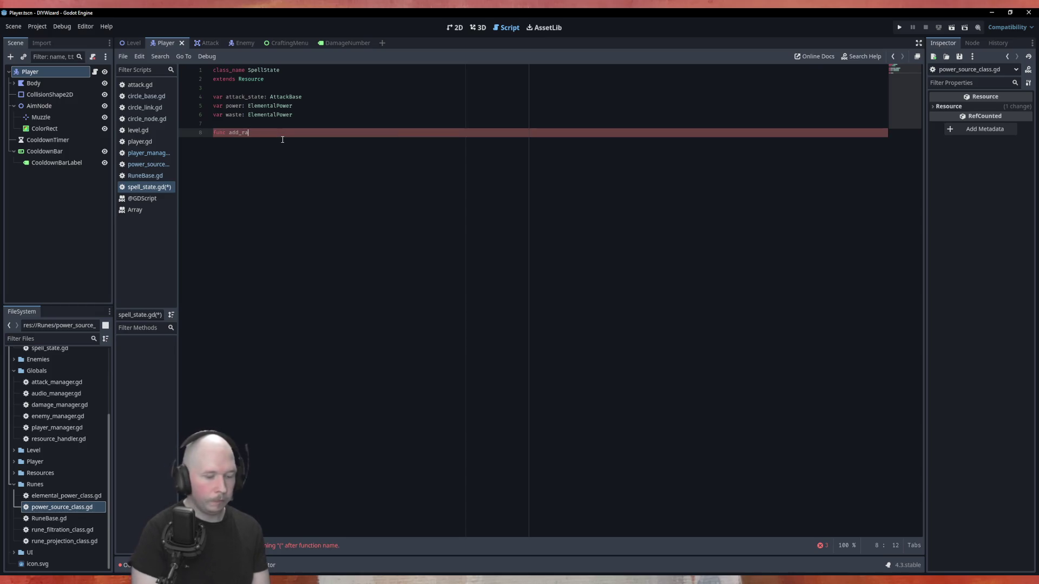
key("BackSpace")
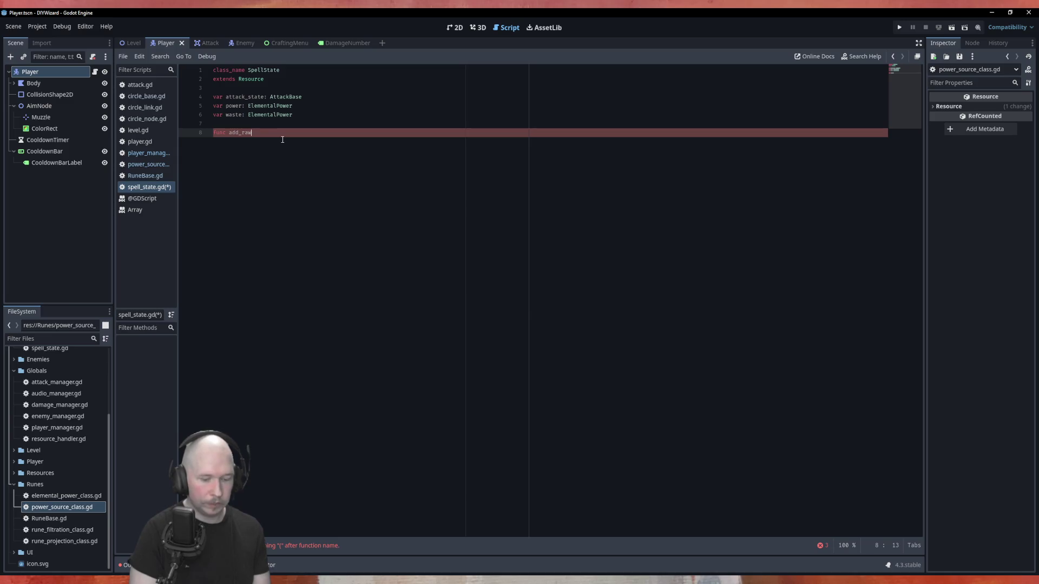
type("_power()")
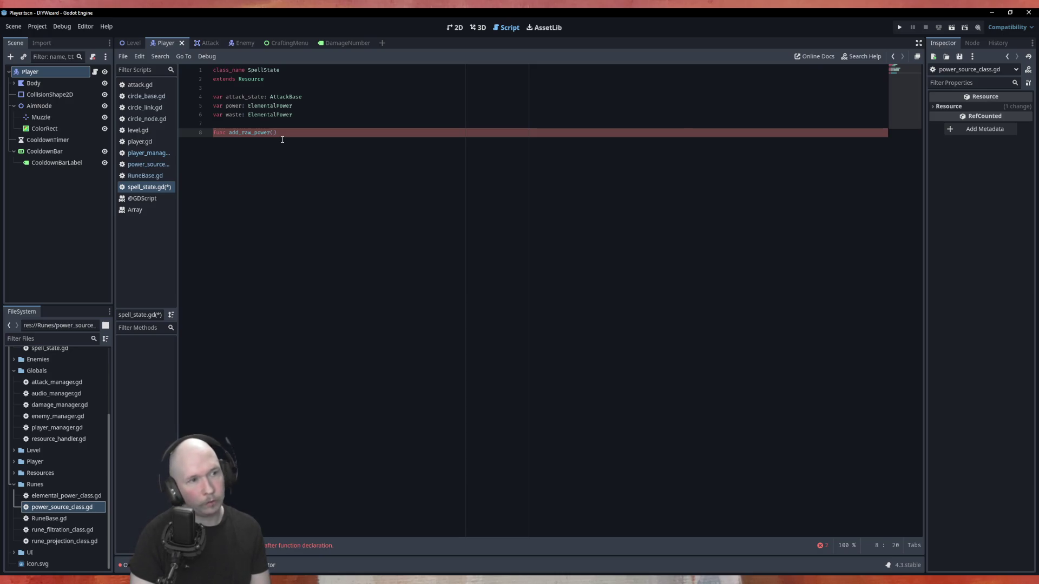
type(" ->")
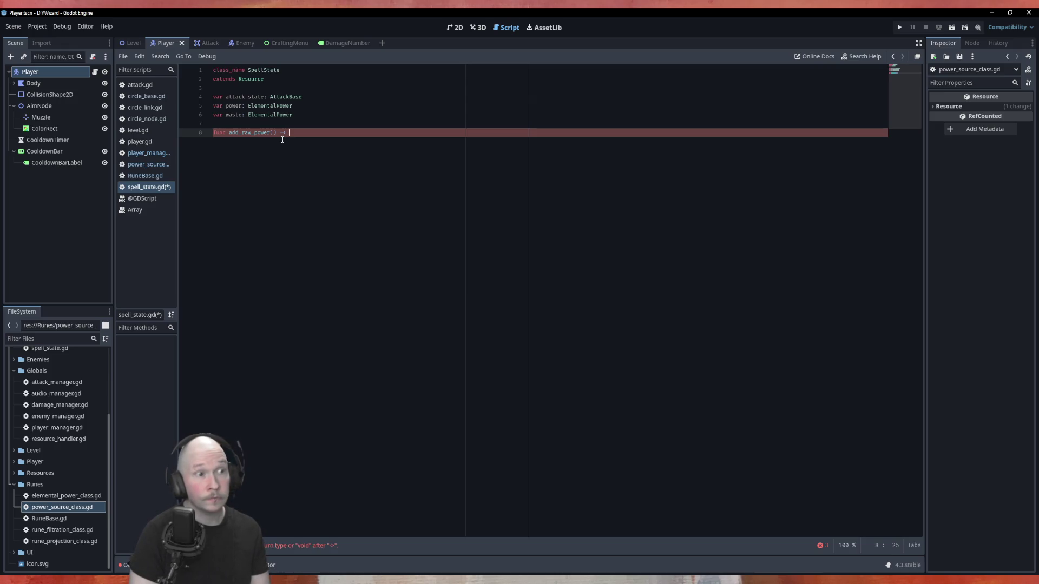
type("void:")
key("Return")
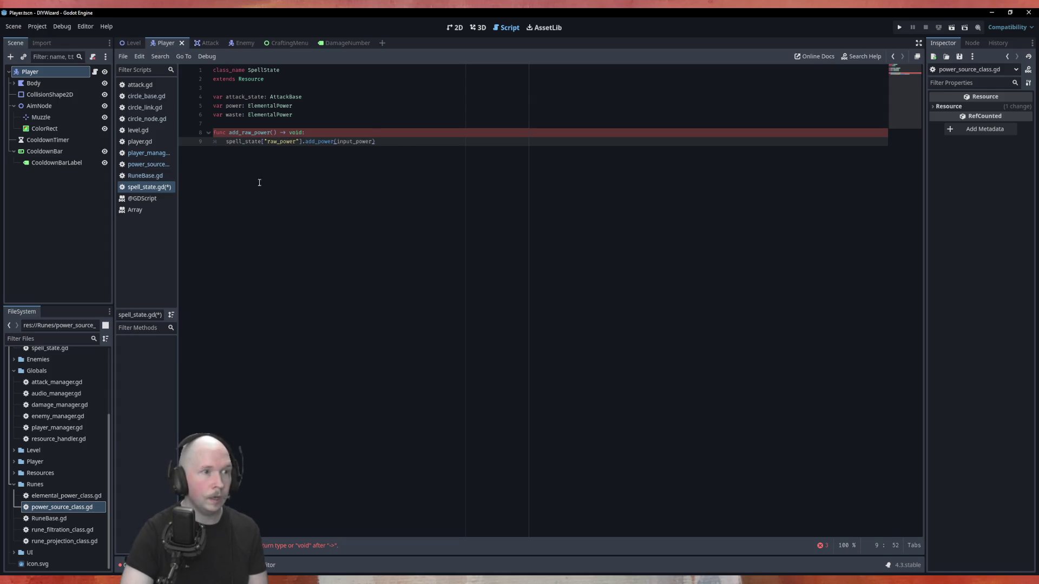
Step: Give it a new_raw_power parameter and the body power.add_power(new_raw_power), then save
left_click_drag(302, 142, 222, 145)
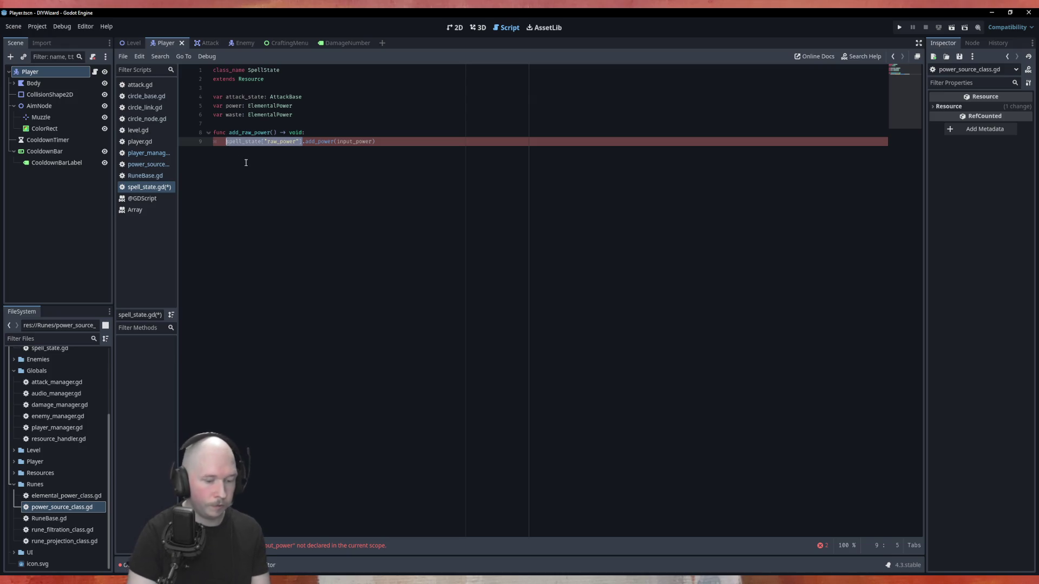
type("power")
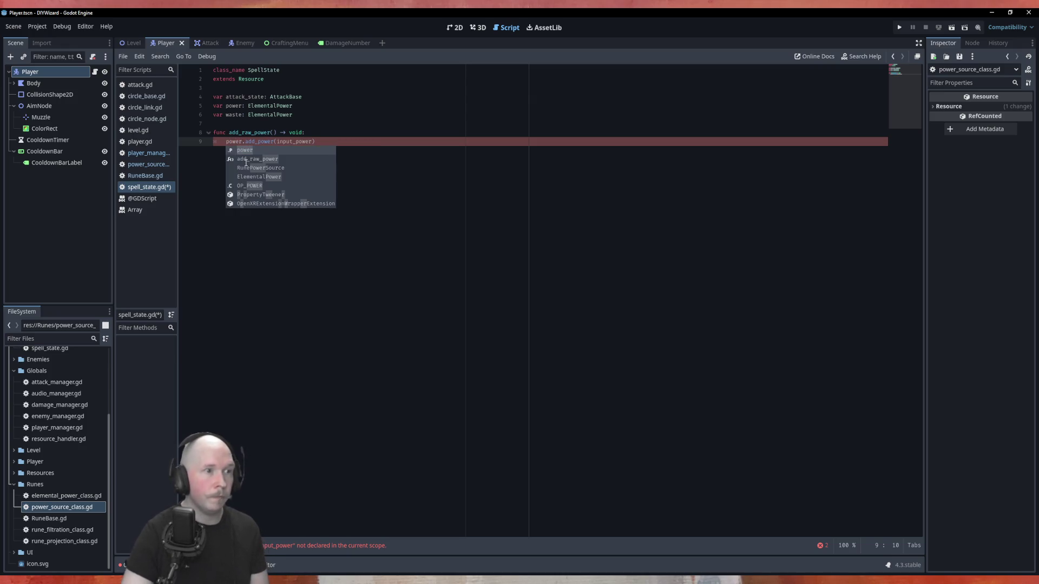
left_click(277, 134)
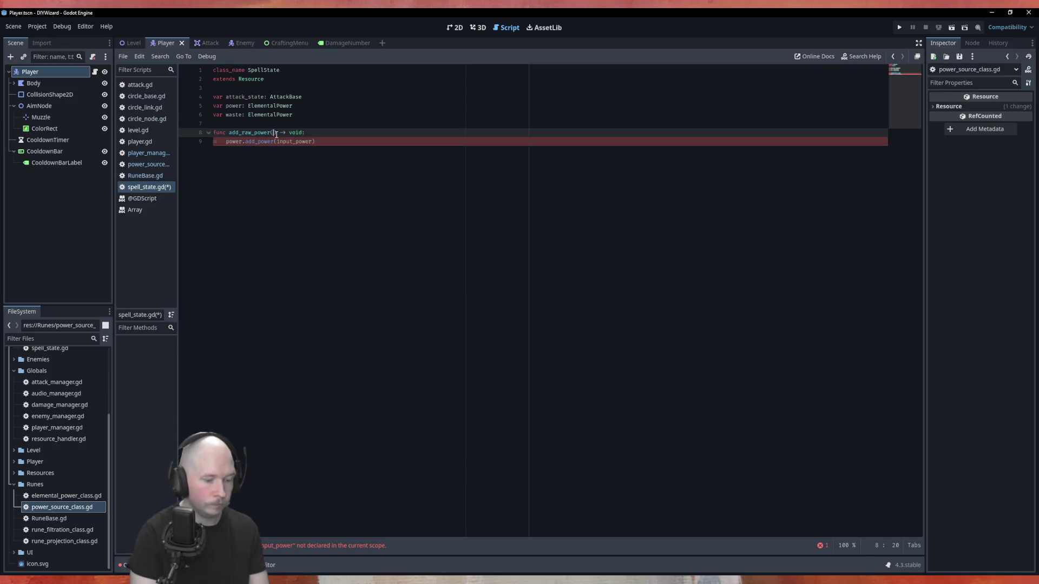
type("raw_power(new_r")
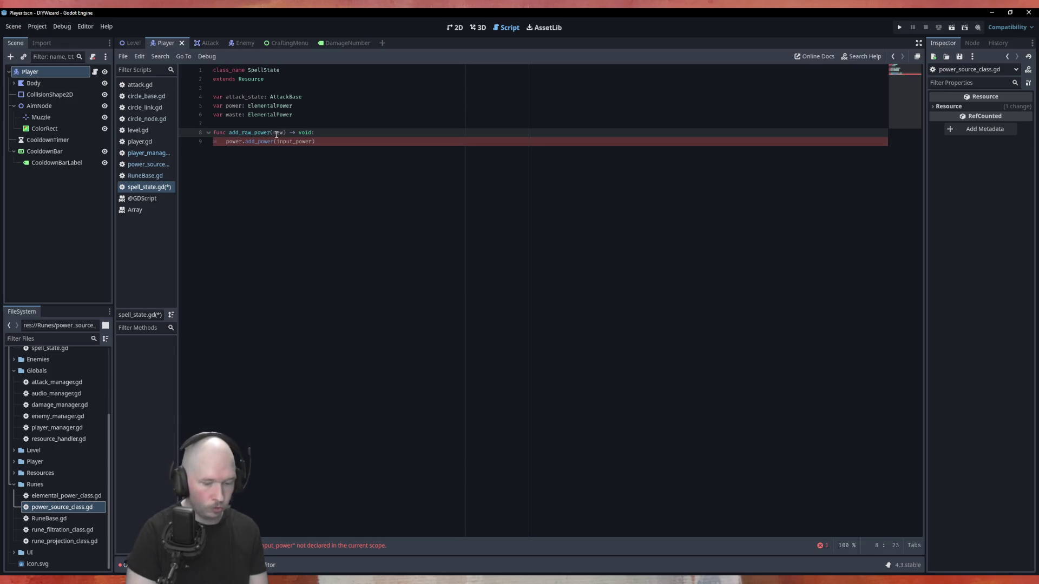
type("aw_power")
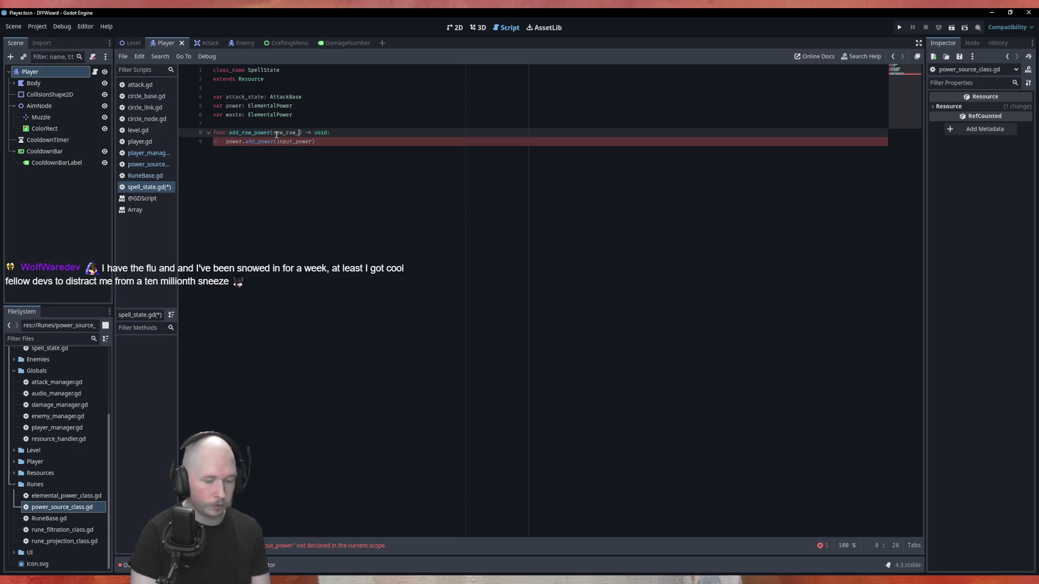
double_click(293, 133)
double_click(300, 142)
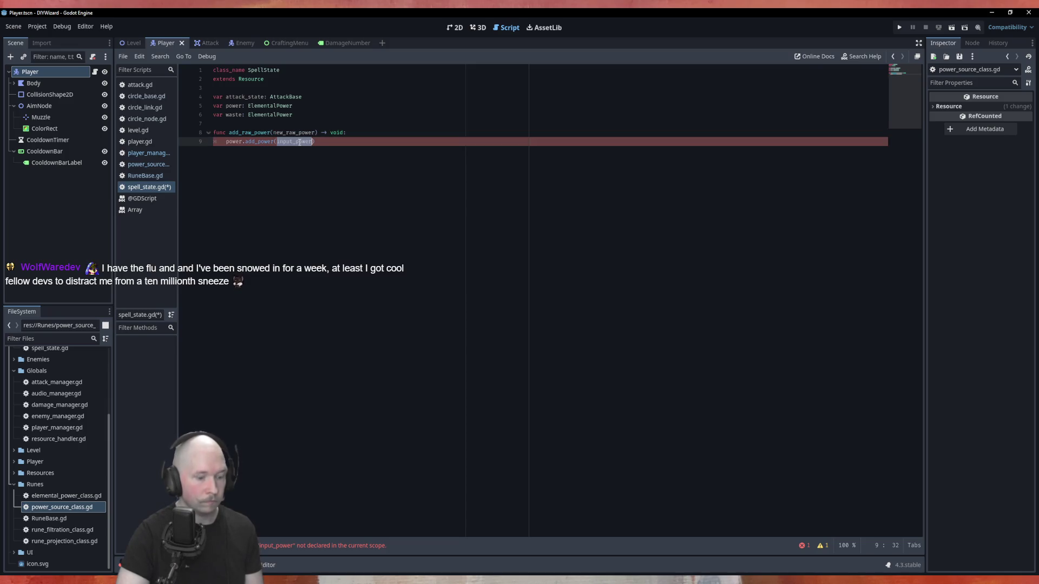
key("ctrl+v")
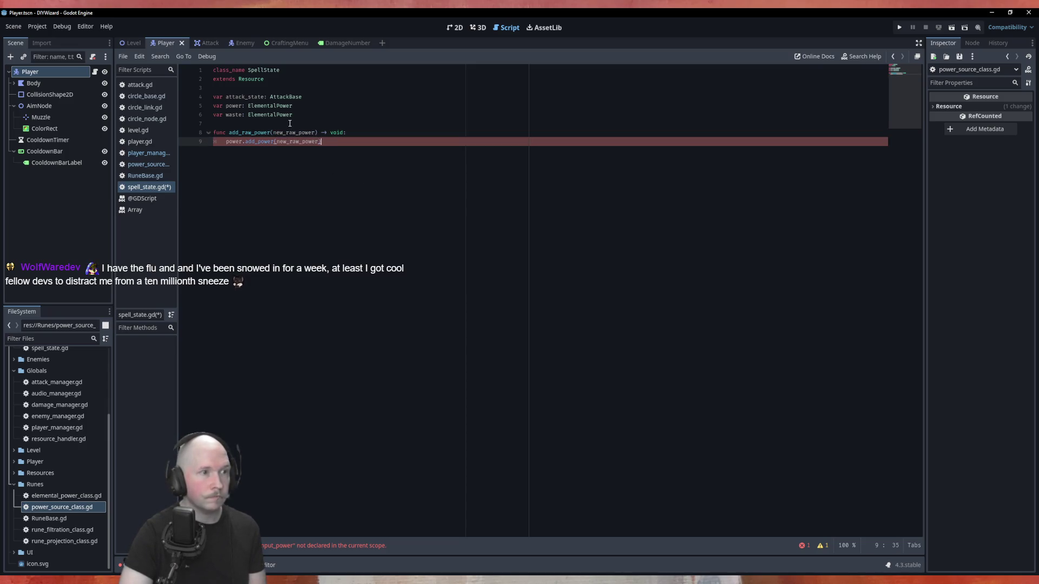
double_click(272, 107)
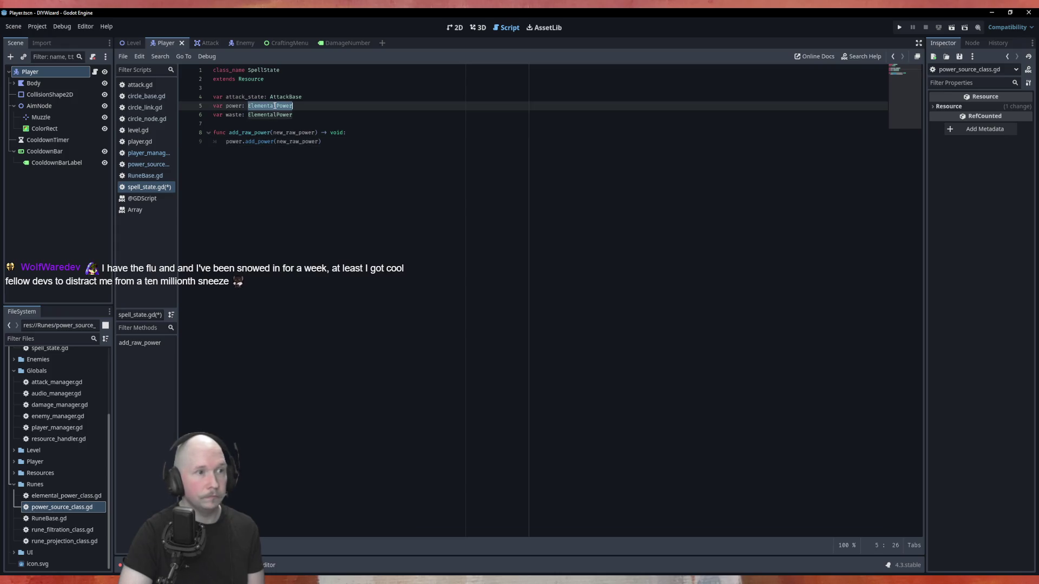
left_click(155, 188)
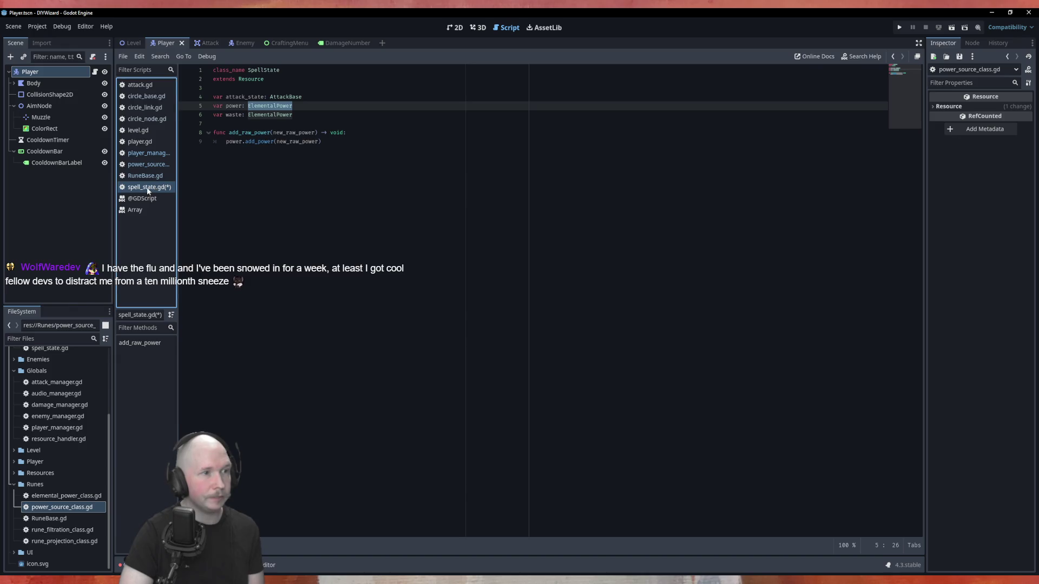
left_click(331, 207)
key("ctrl+s")
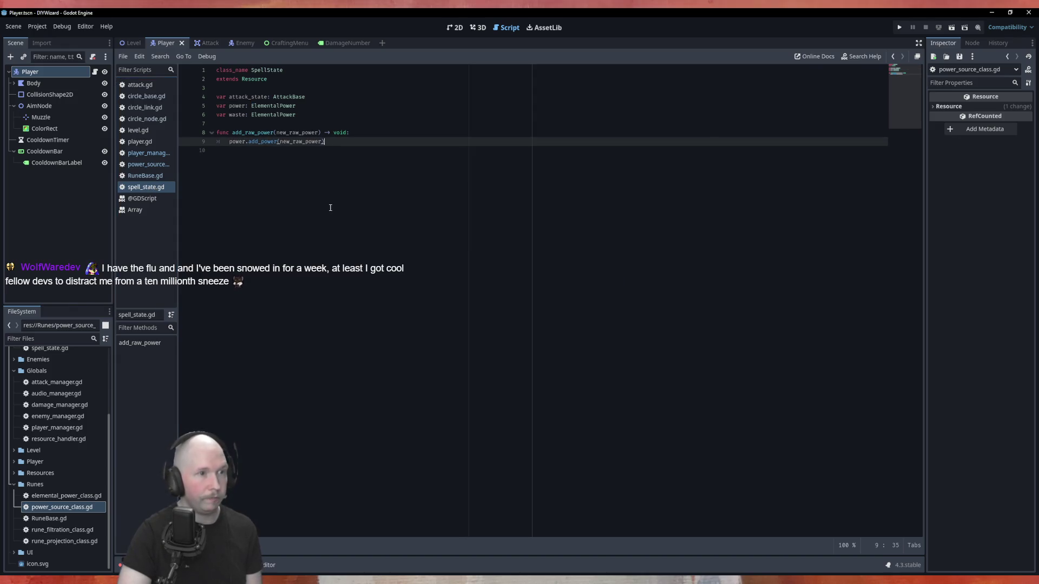
left_click(143, 164)
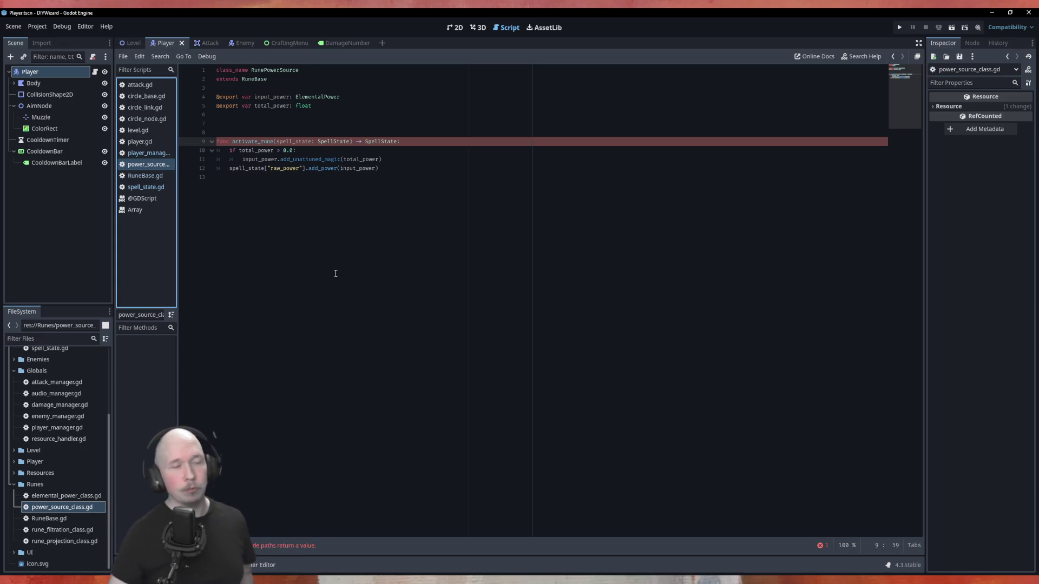
Step: Put input_power.add_unattuned_magic(total_power) in the total_power > 0.0 block, then open a new line
left_click(444, 162)
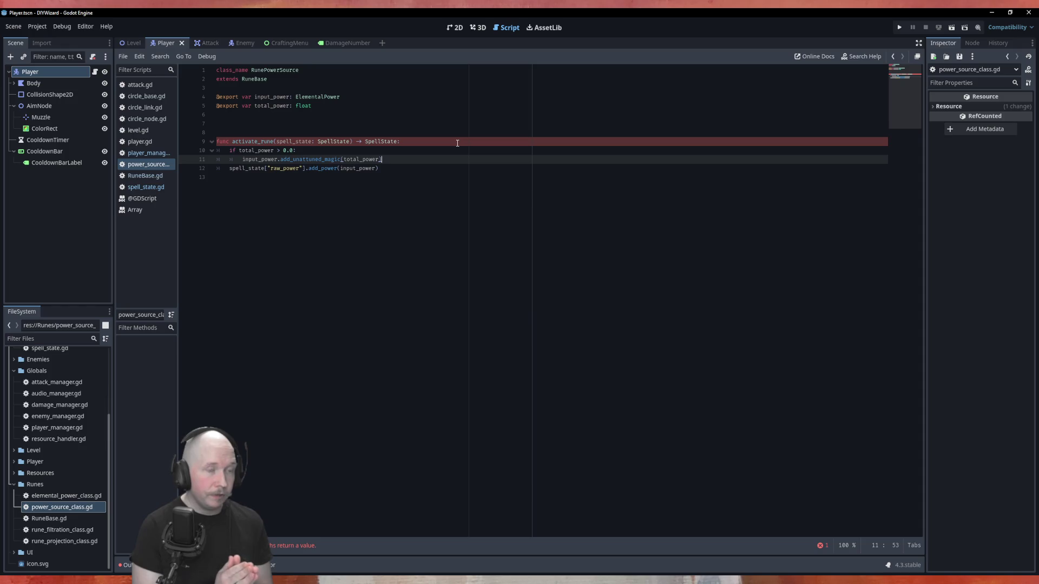
key("Return")
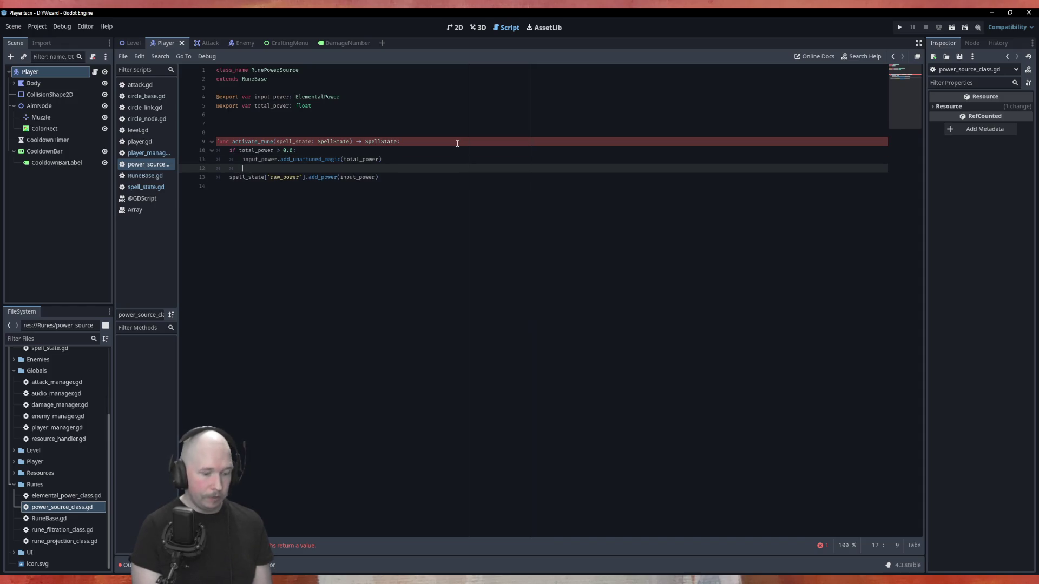
Step: Add 'return SpellState.new().add_raw_power(input_power)' after the if block in activate_rune
type("ret")
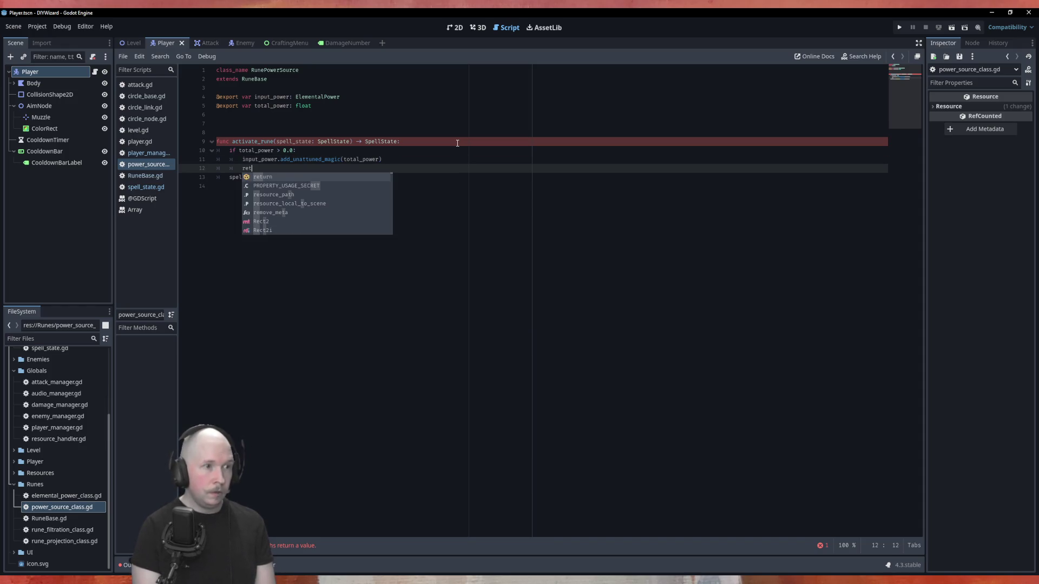
key("Return")
key("shift+Tab")
key("Down")
key("Up")
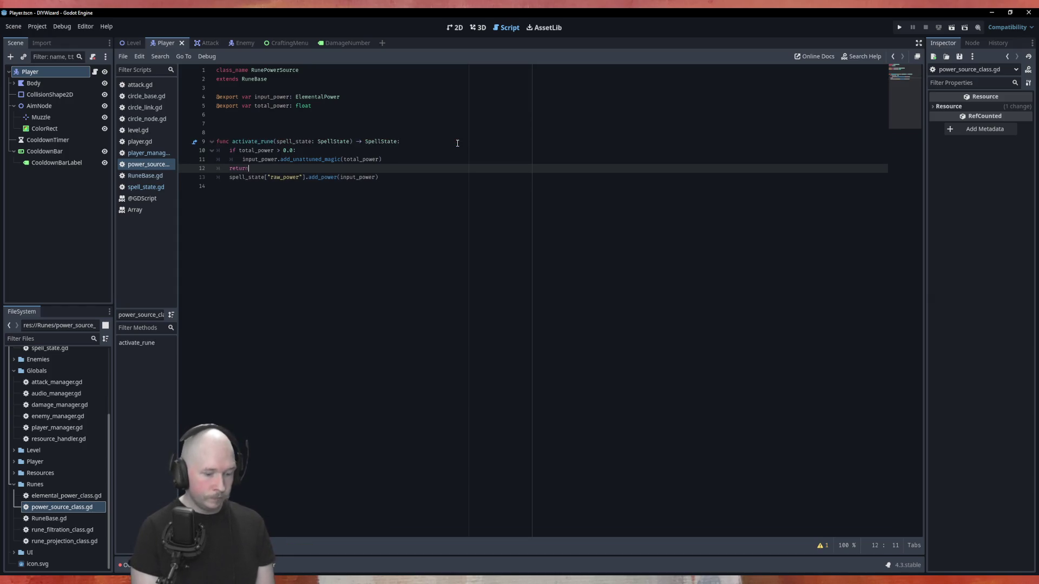
type(" Spel")
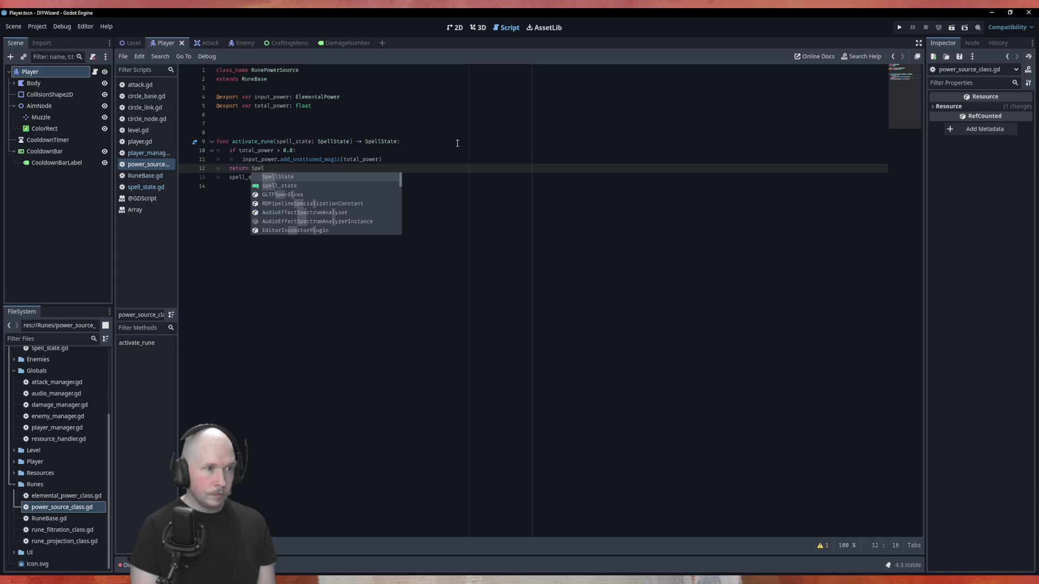
key("Return")
type("new")
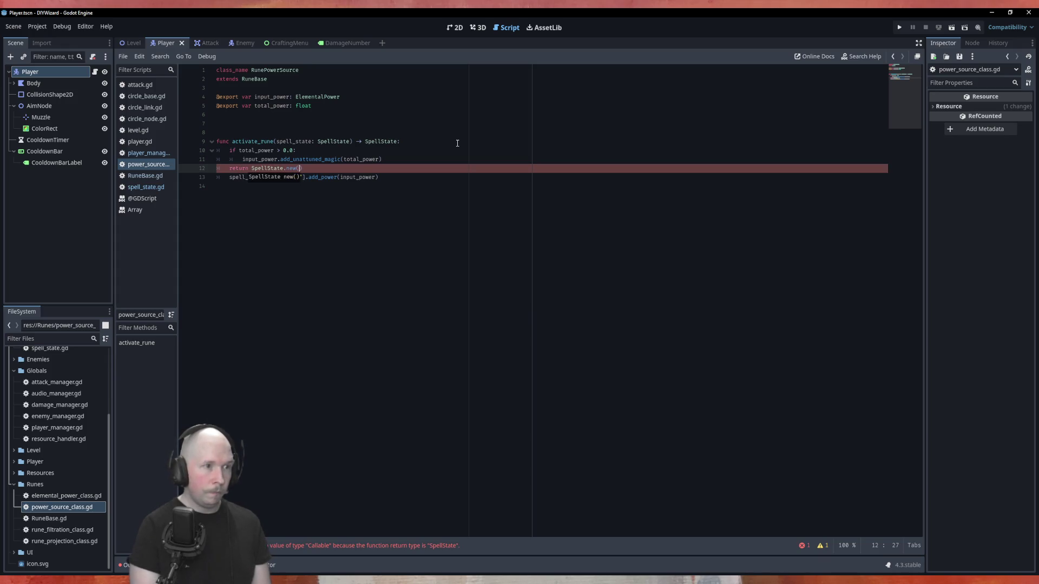
type("().")
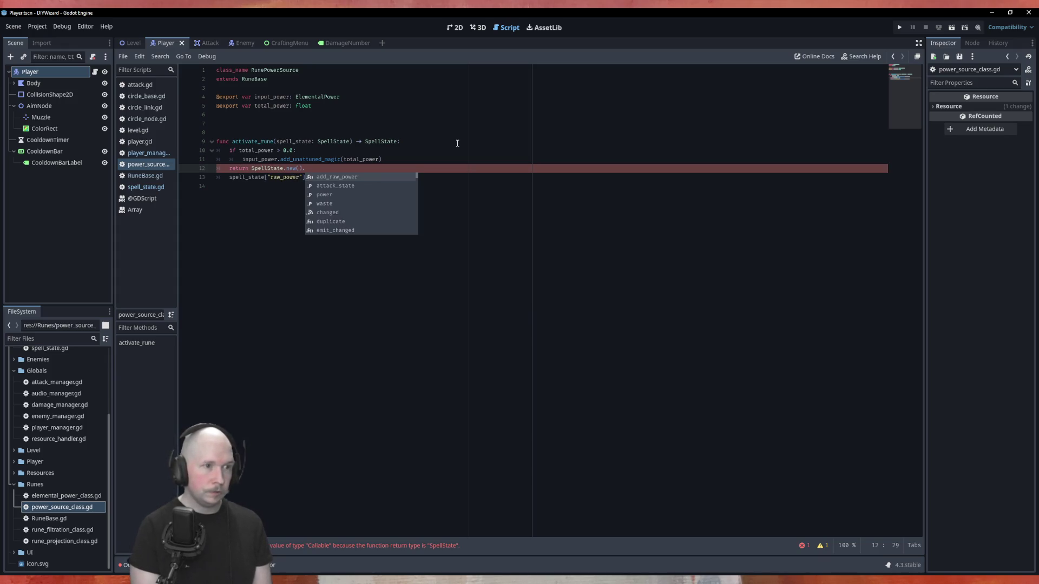
key("Return")
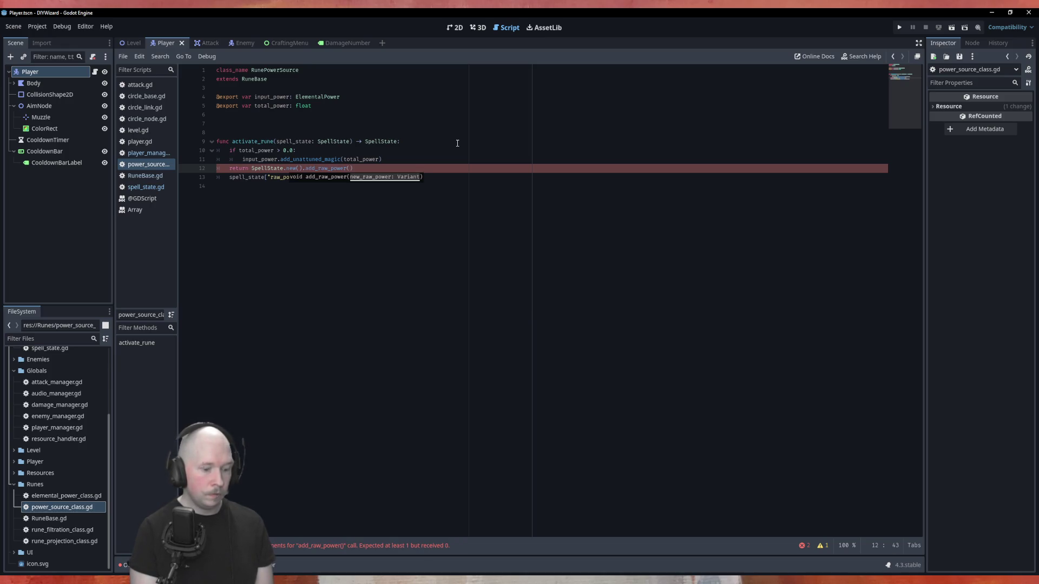
type("inpo")
key("Return")
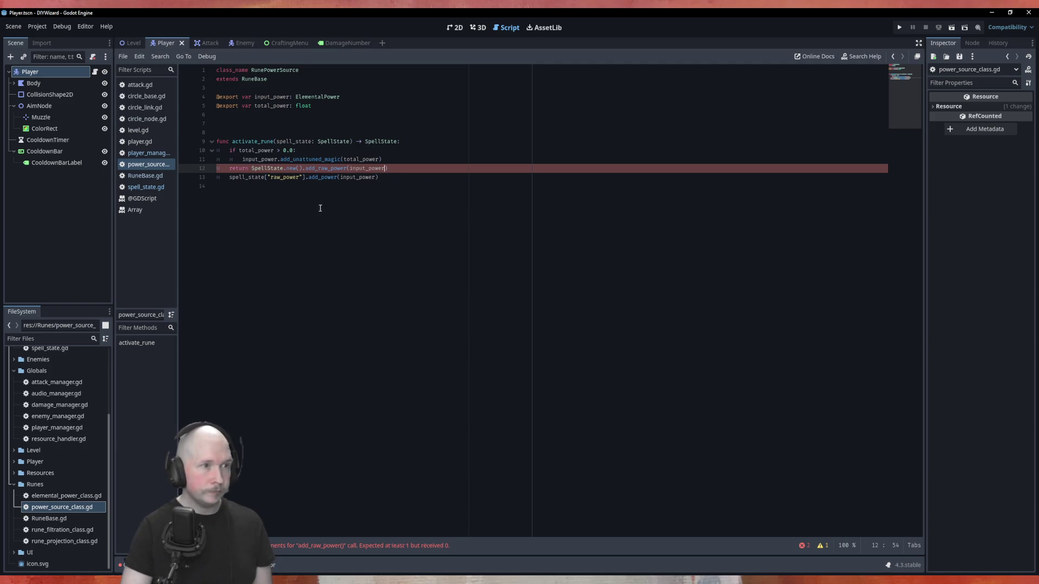
double_click(317, 97)
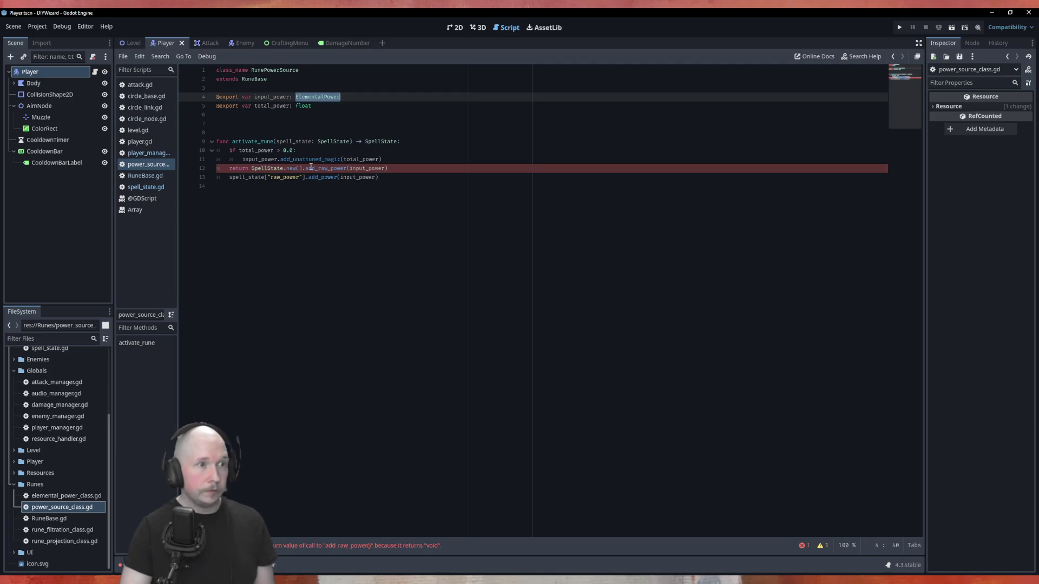
left_click(162, 187)
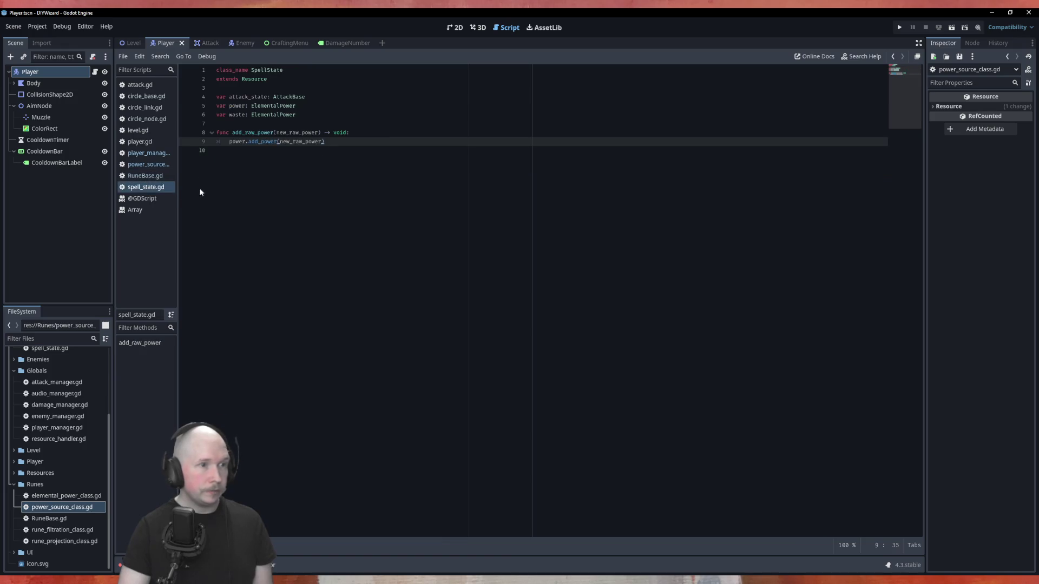
Step: Type add_raw_power's parameter as new_raw_power: ElementalPower and save spell_state.gd
left_click(318, 132)
type(": ElementalPower")
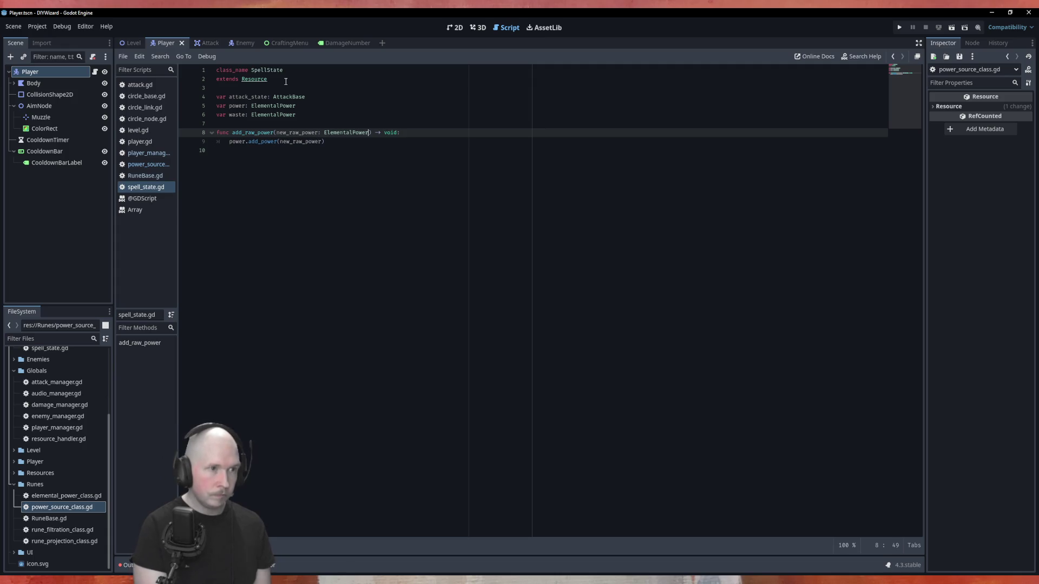
key("ctrl+s")
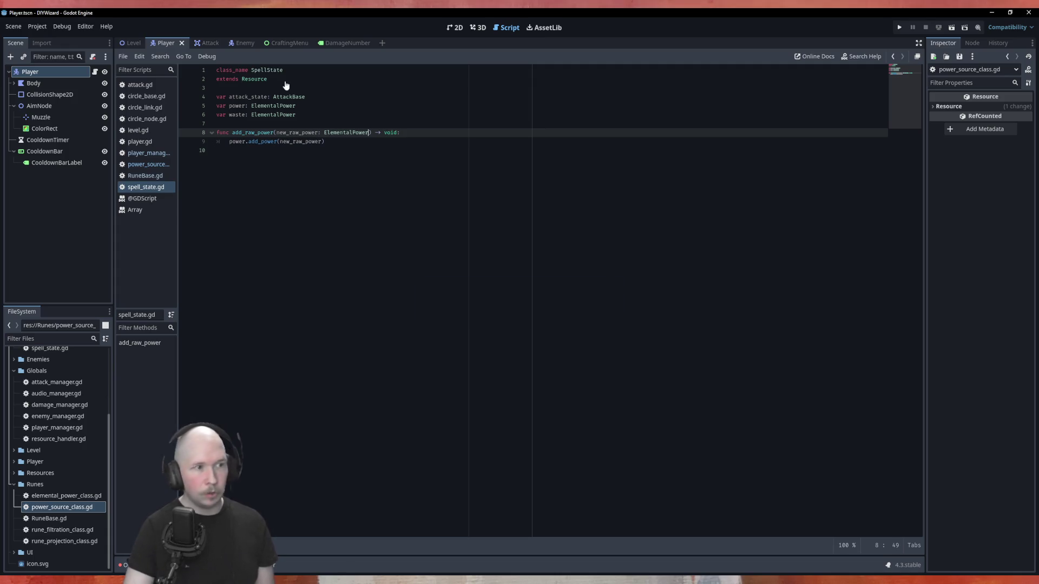
Step: Back in power_source_class.gd, start a 'var new_sp' line at the top of activate_rune
left_click(147, 165)
left_click(294, 234)
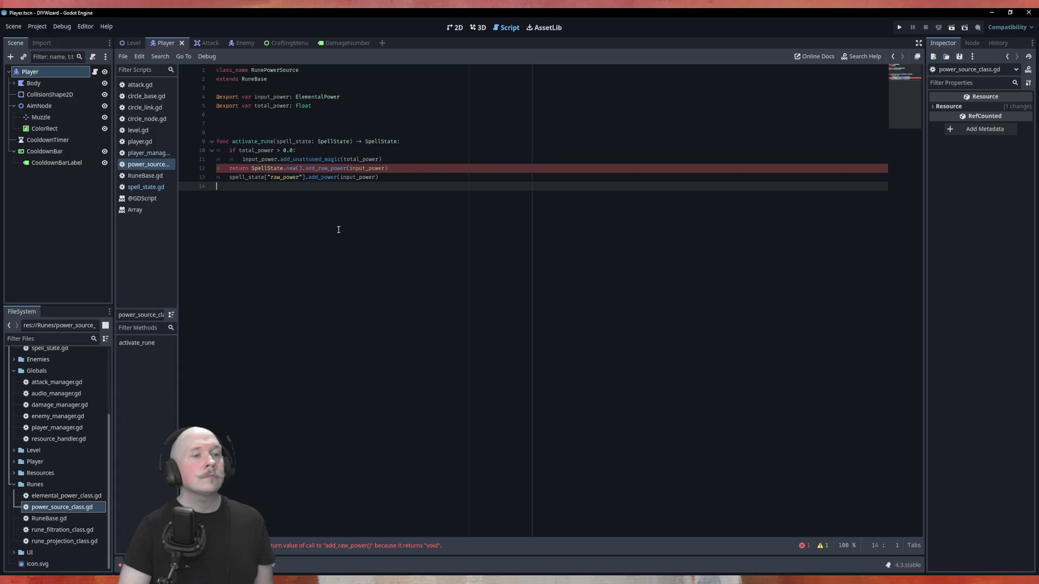
left_click(406, 142)
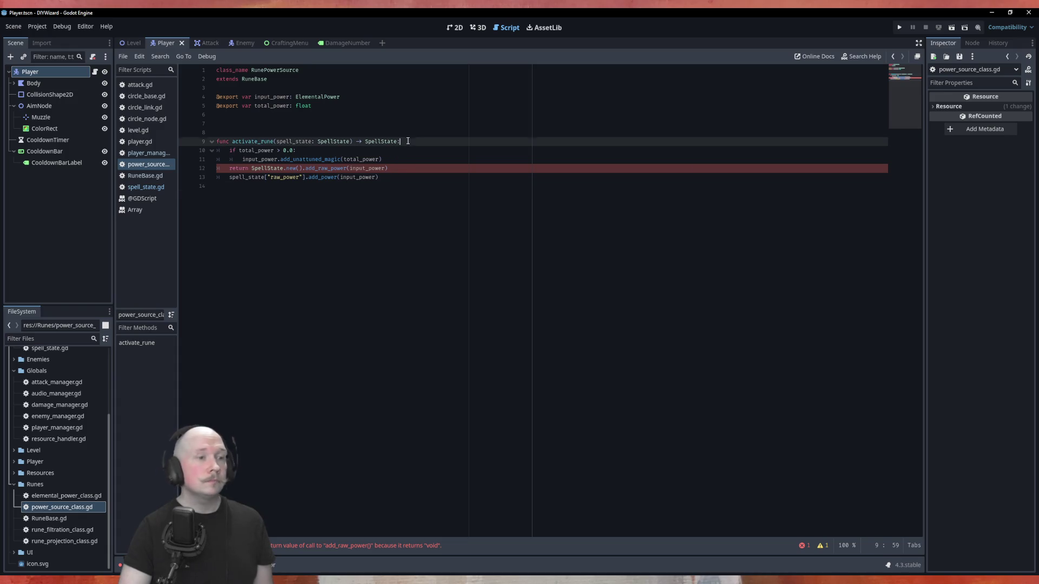
key("Return")
type("var new")
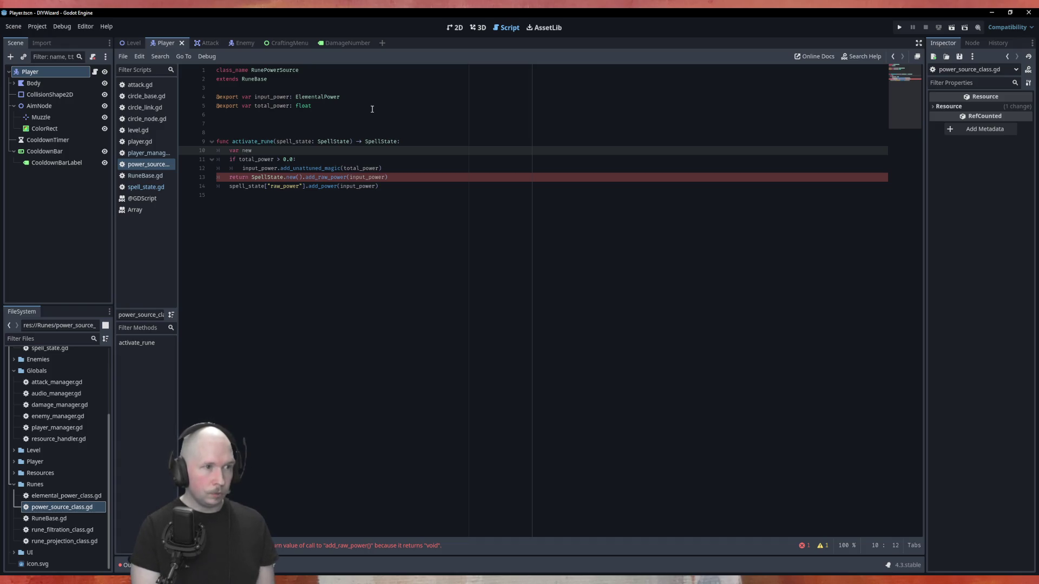
type("_spell_")
Step: Declare new_spell_state: SpellState = SpellState.new() and call new_spell_state.add_raw_power(input_power)
type("state")
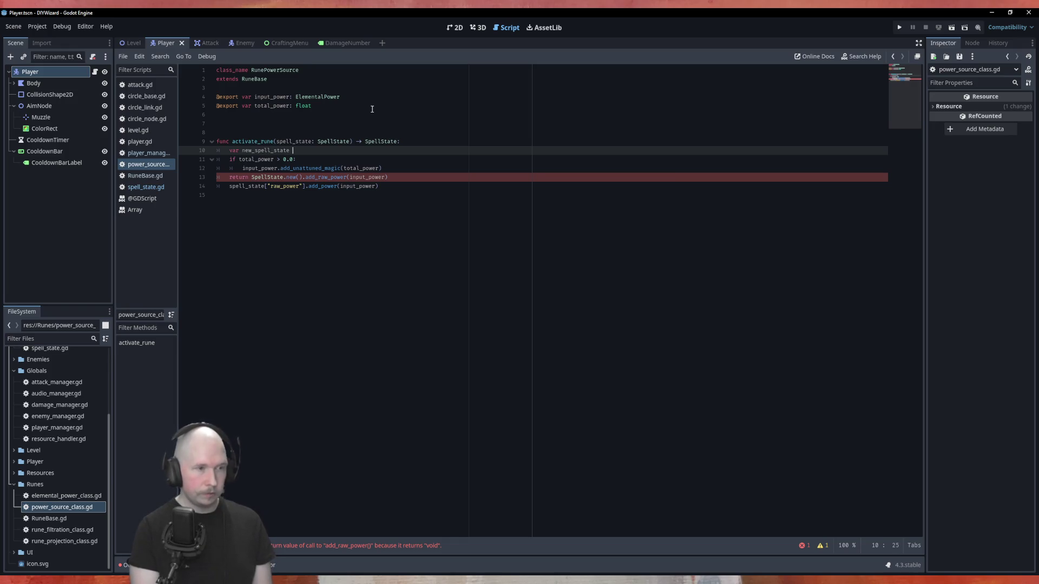
key("BackSpace")
type(": Spell")
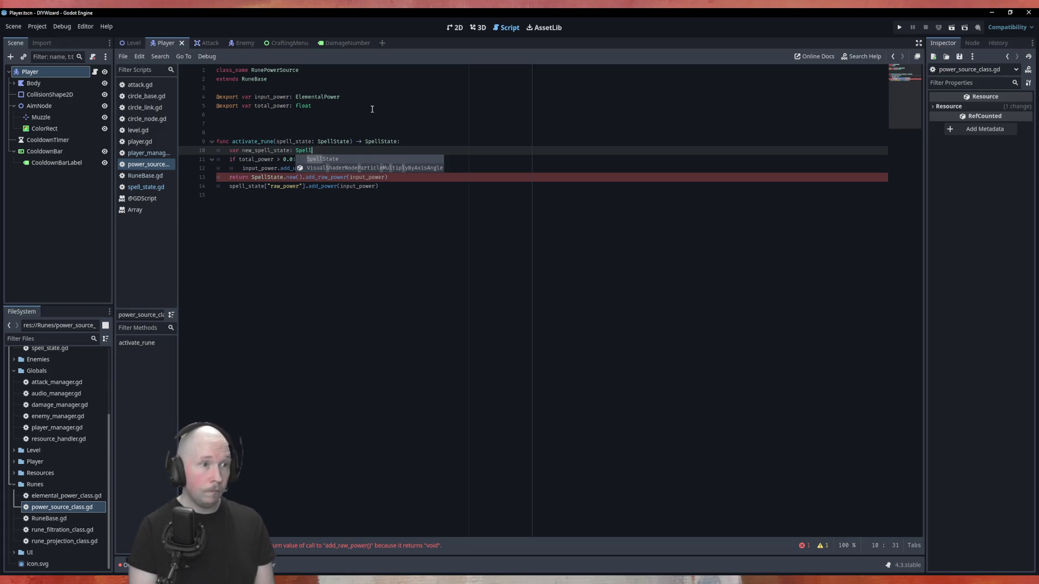
key("Return")
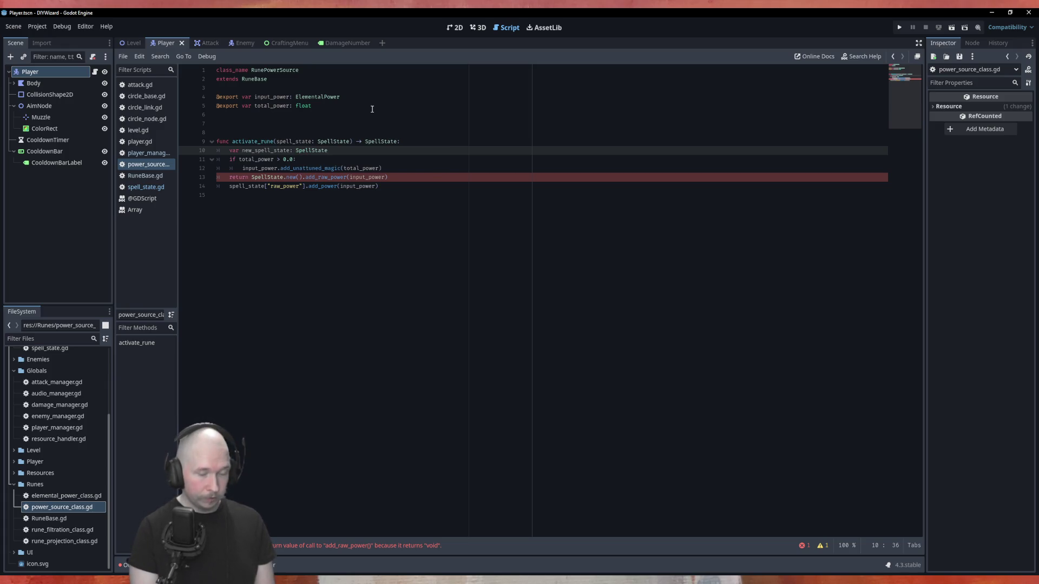
type(" =")
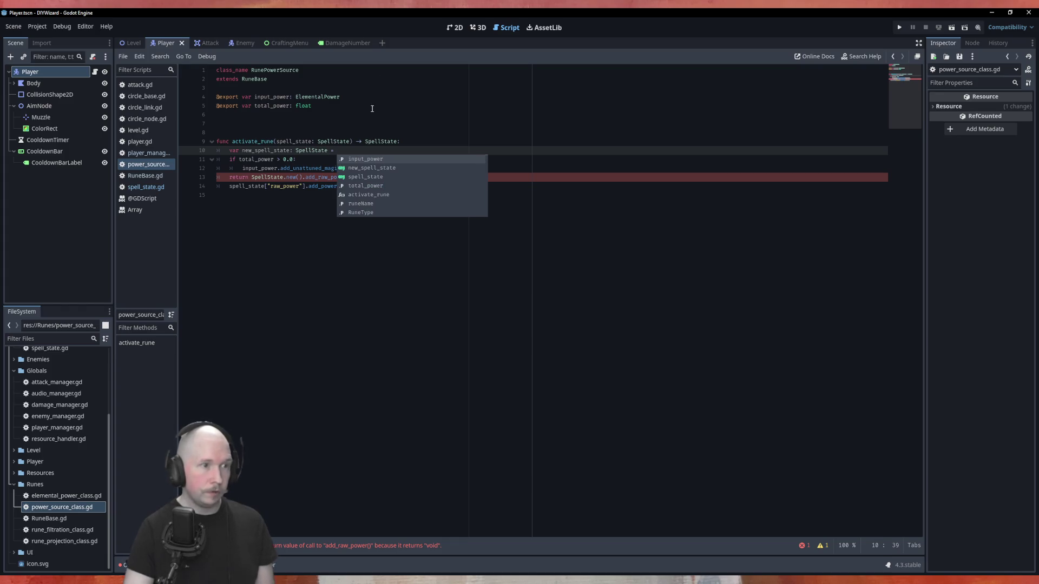
mouse_move(303, 177)
left_mouse_down()
mouse_move(260, 177)
mouse_move(325, 169)
mouse_move(343, 152)
left_mouse_up()
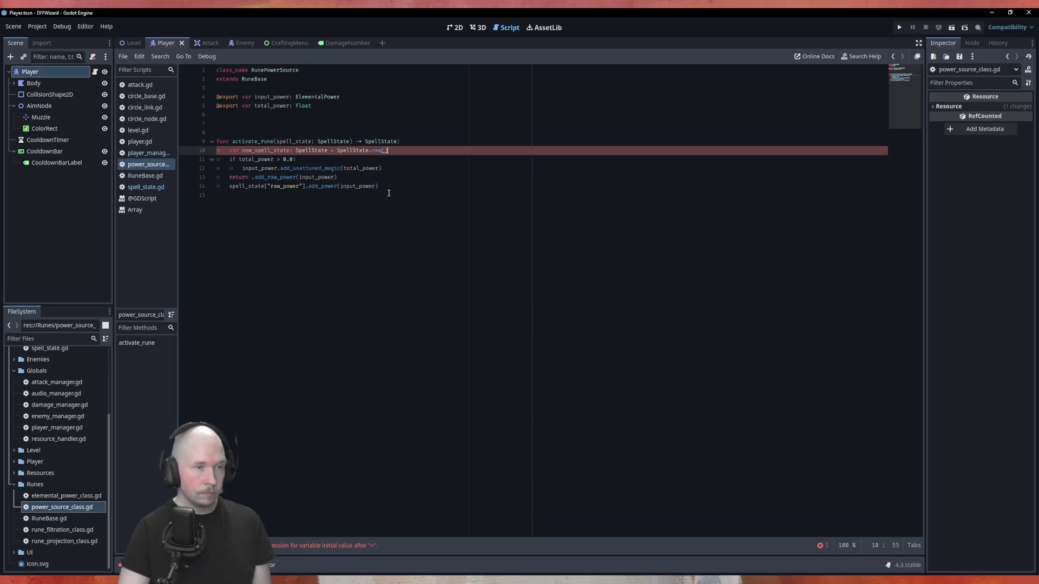
left_click(255, 178)
type("new_")
key("Return")
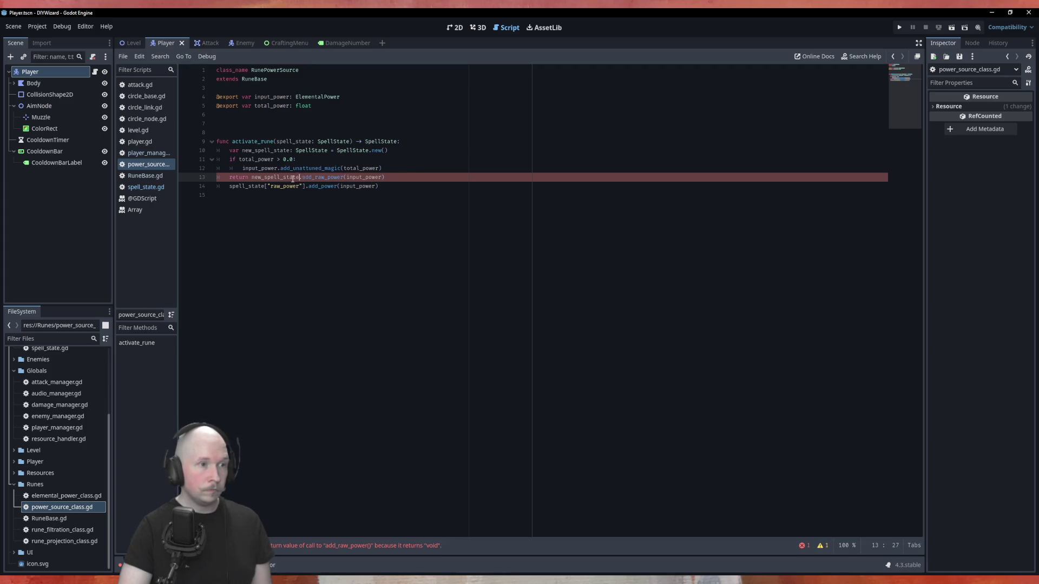
Step: Drop the return from the add_raw_power call and add 'return new_spell_state' below it
left_click_drag(297, 177, 228, 178)
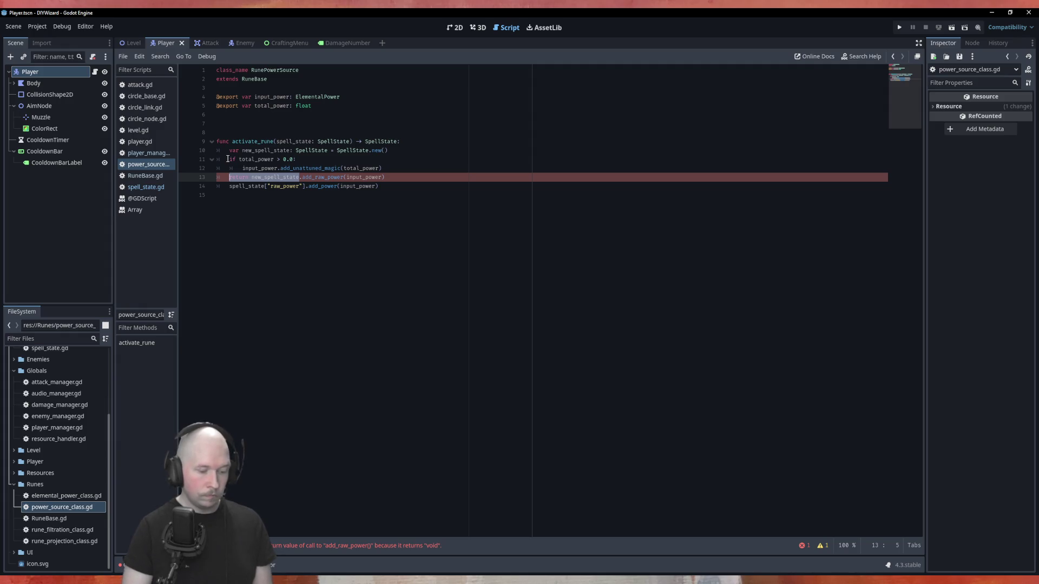
key("Home")
key("Delete")
key("Delete")
key("Delete")
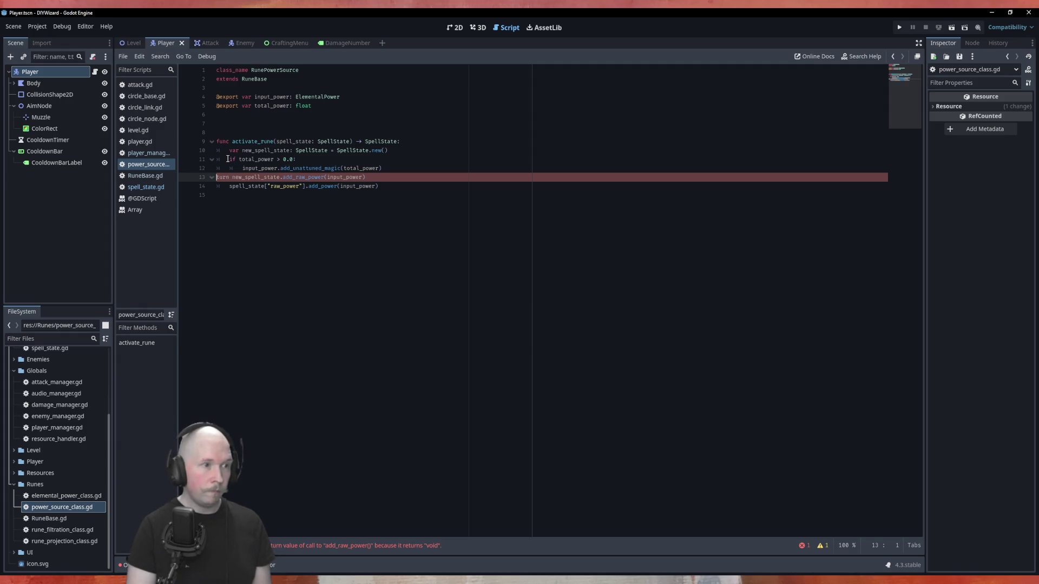
key("Delete")
key("Delete")
key("Tab")
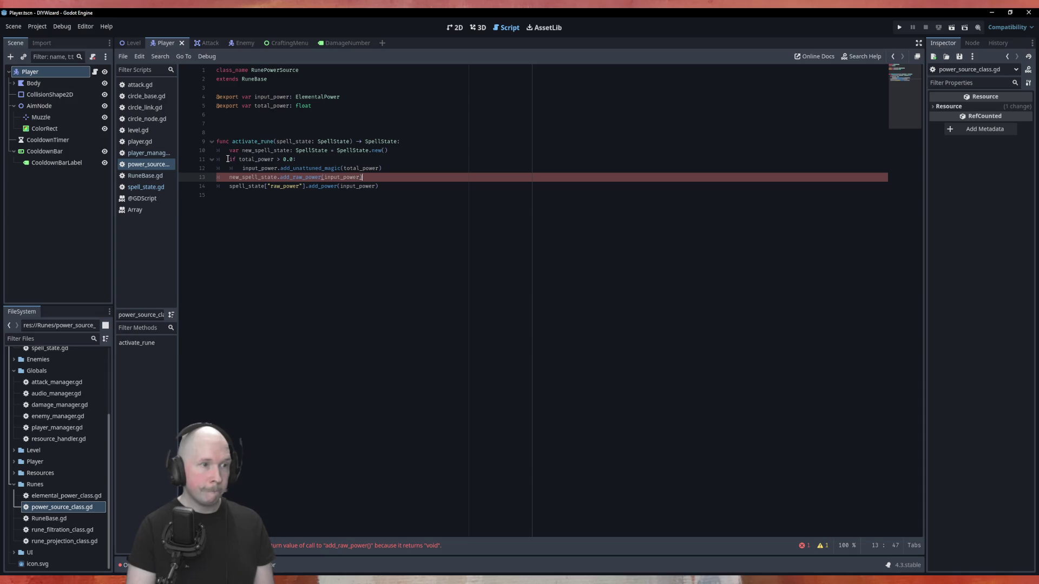
key("Return")
type("return new_spell_state")
Step: Delete the obsolete spell_state raw_power line and the trailing empty line
key("Down")
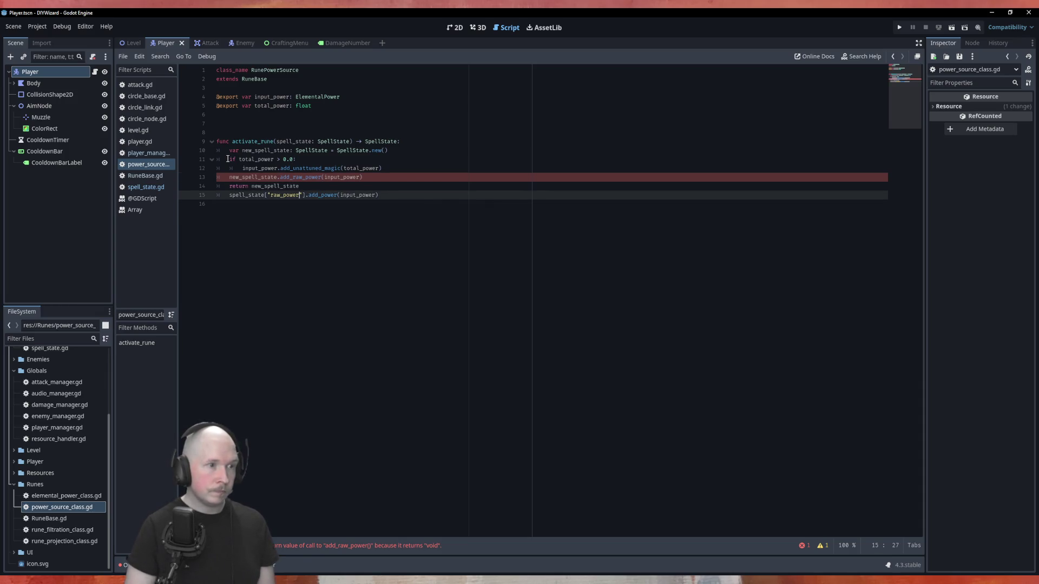
key("End")
key("shift+Home")
key("BackSpace")
key("BackSpace")
key("Delete")
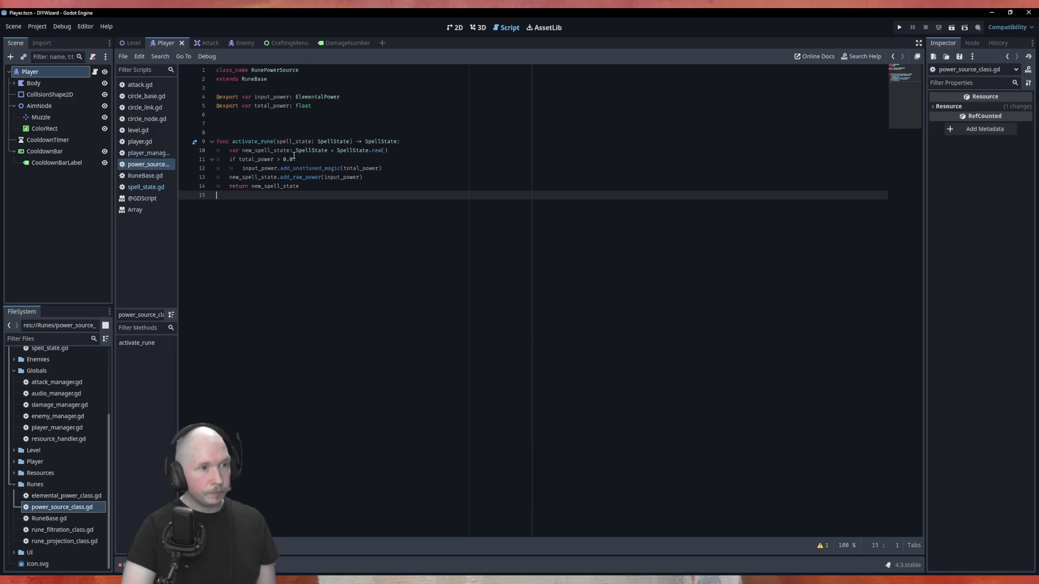
double_click(377, 144)
Step: In rune_filtration_class.gd, change activate_rune's spell_state parameter type from Dictionary to SpellState
double_click(295, 142)
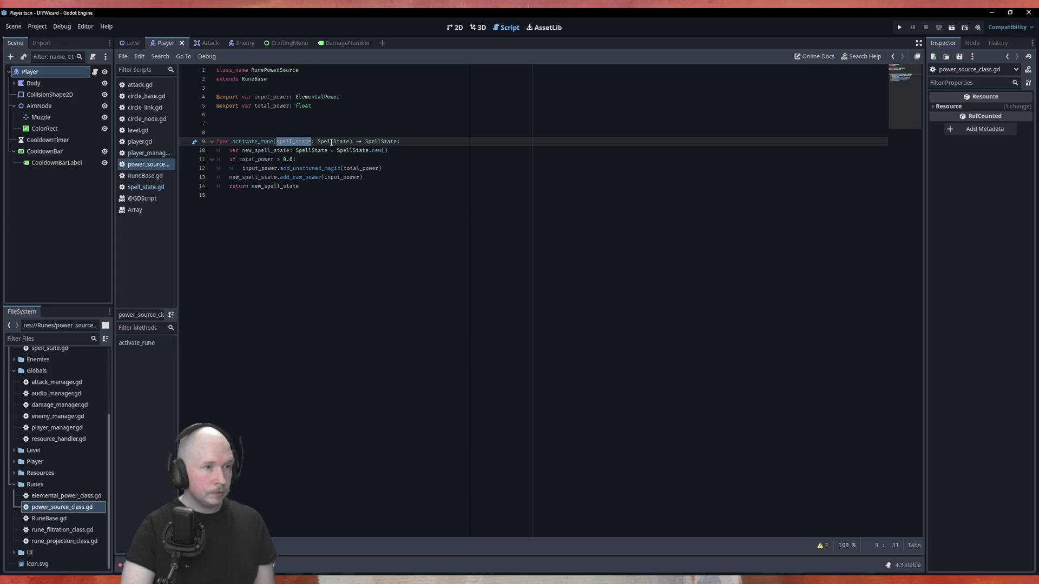
left_click(372, 227)
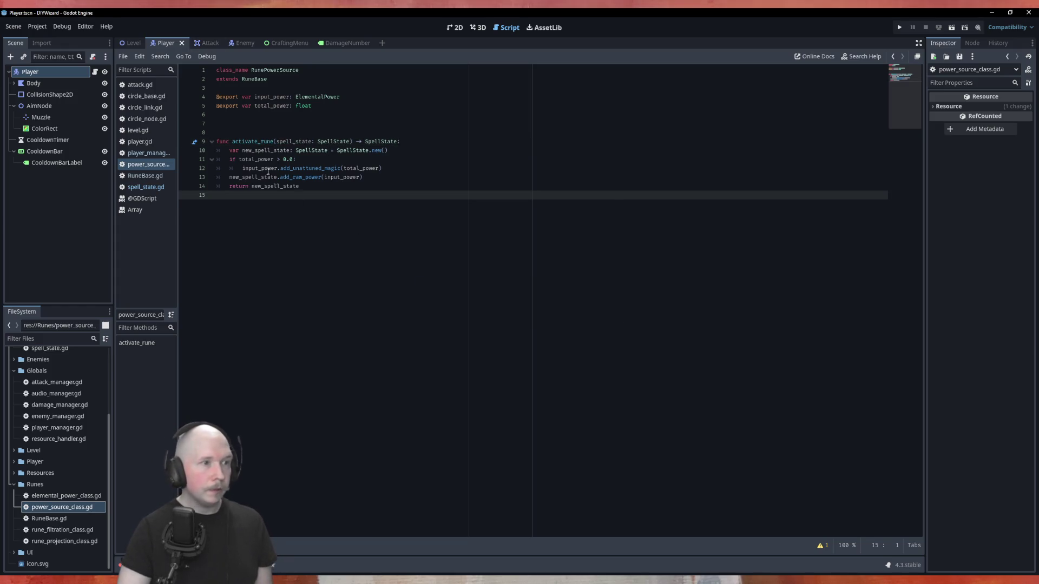
left_click(143, 175)
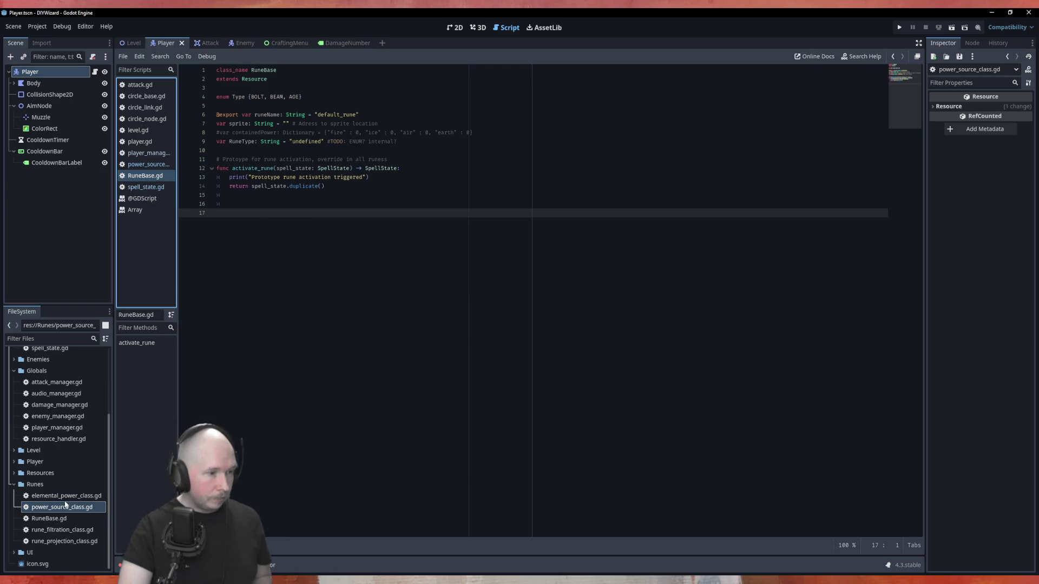
double_click(62, 530)
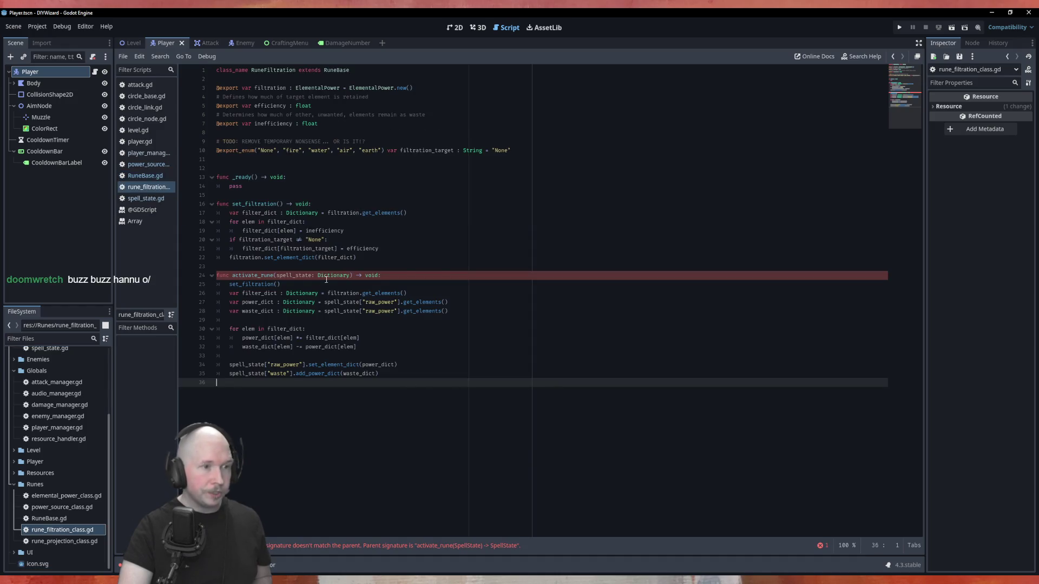
double_click(324, 276)
type("SpellState")
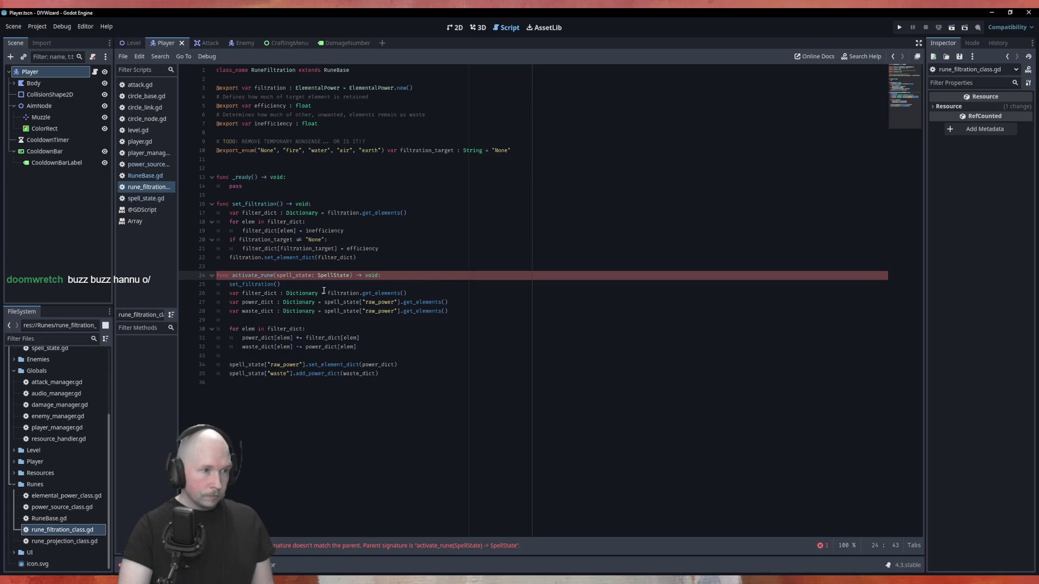
double_click(262, 284)
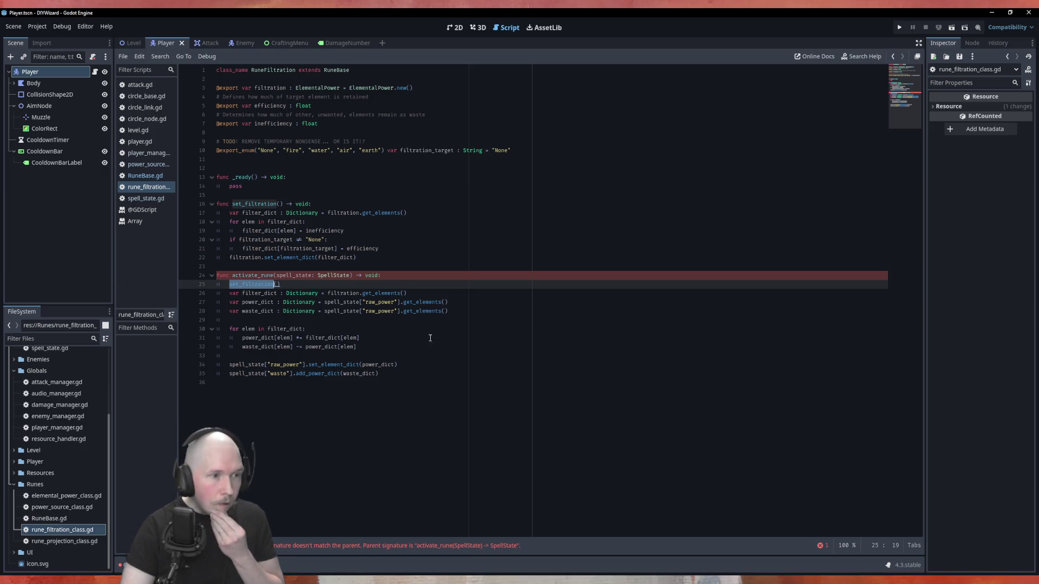
Step: Insert a blank line after the waste line that ends the filtering loop
left_click_drag(410, 356, 420, 365)
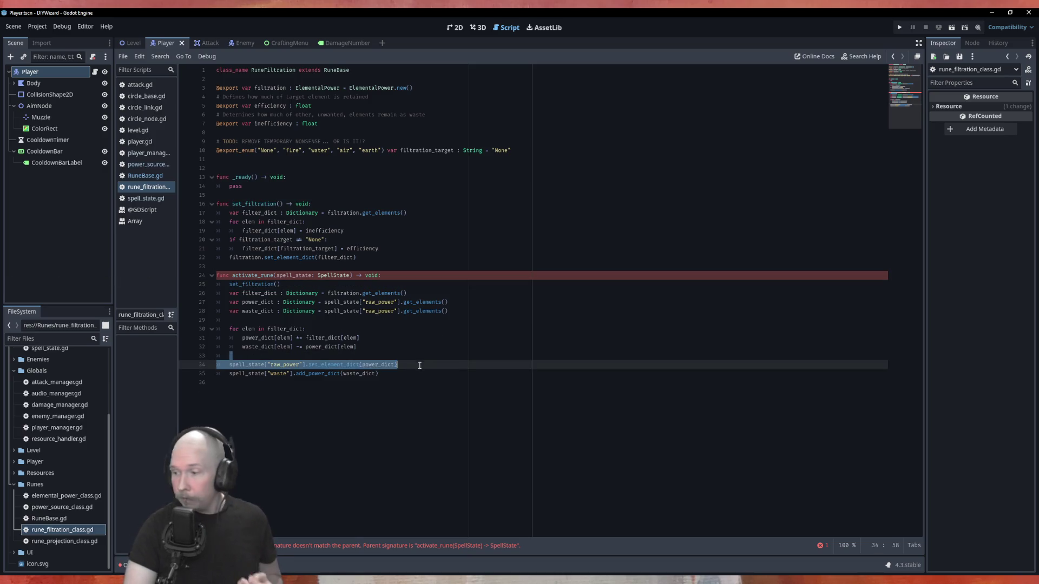
left_click(414, 346)
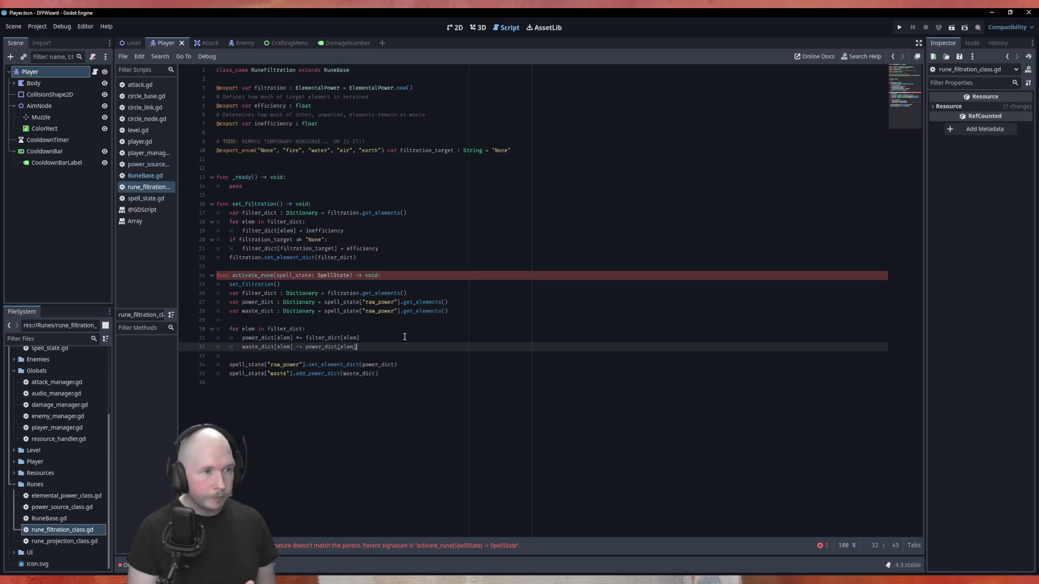
key("Return")
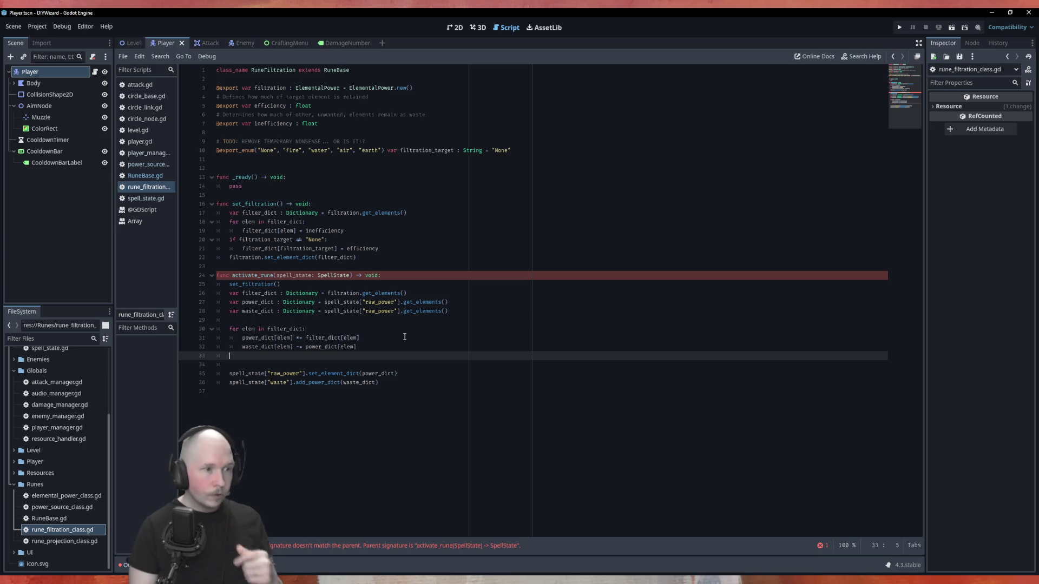
Step: Begin a 'var new_power' declaration below set_filtration() and select the two spell_state update lines
left_click(428, 282)
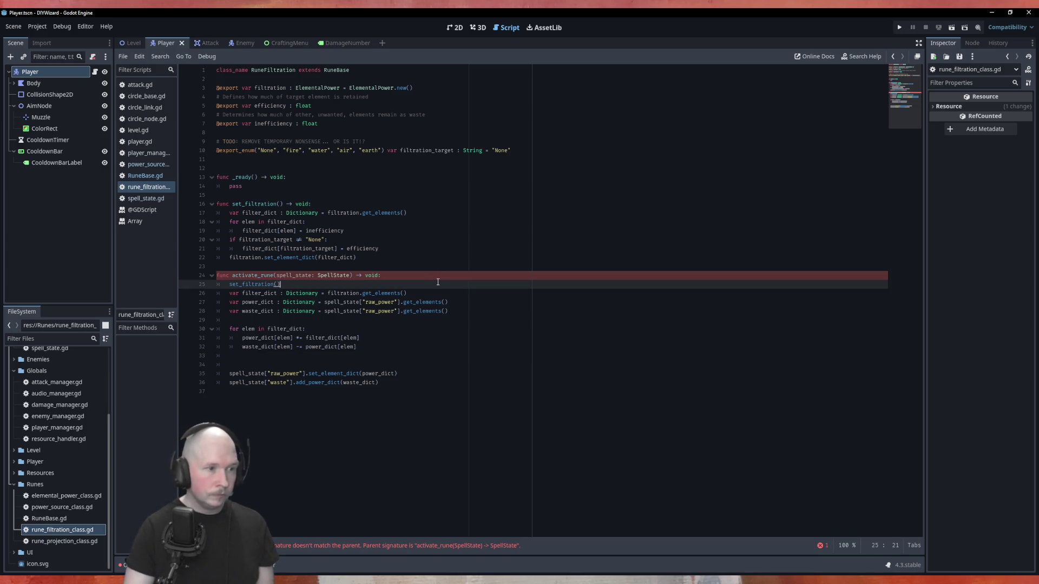
key("Return")
type("var new_power")
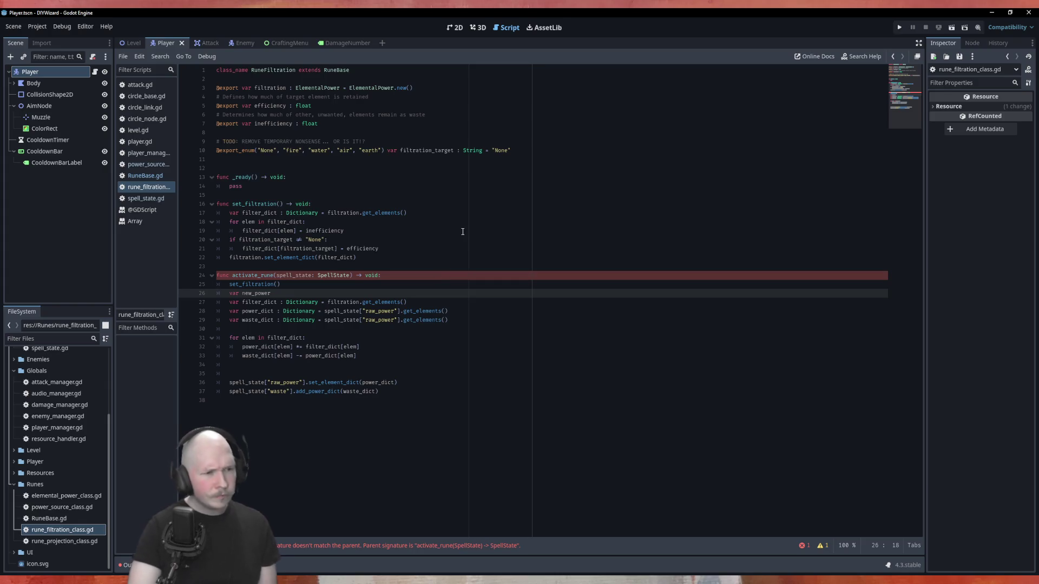
left_click(484, 356)
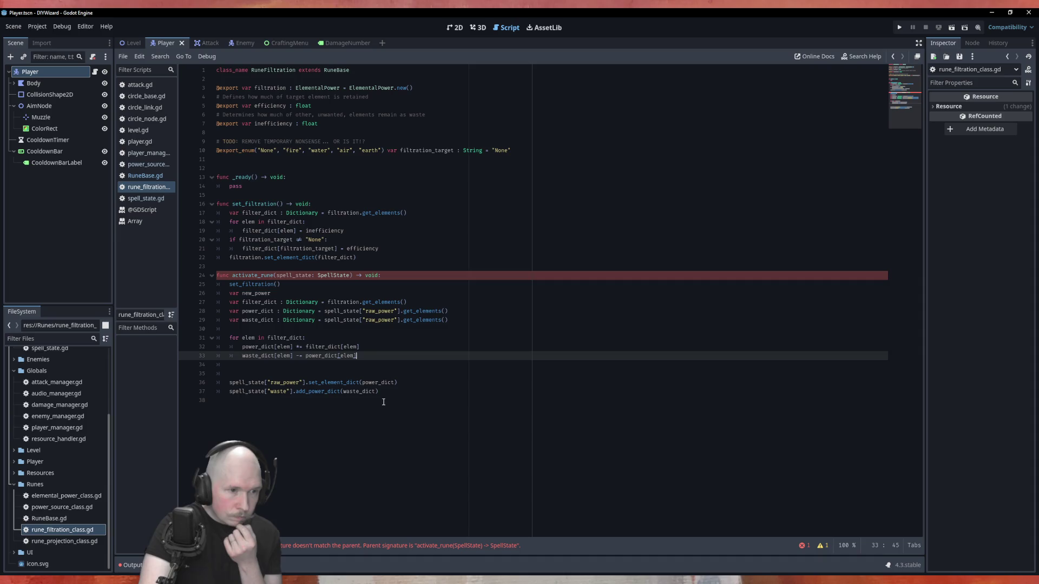
left_click_drag(379, 392, 212, 387)
key("ctrl+c")
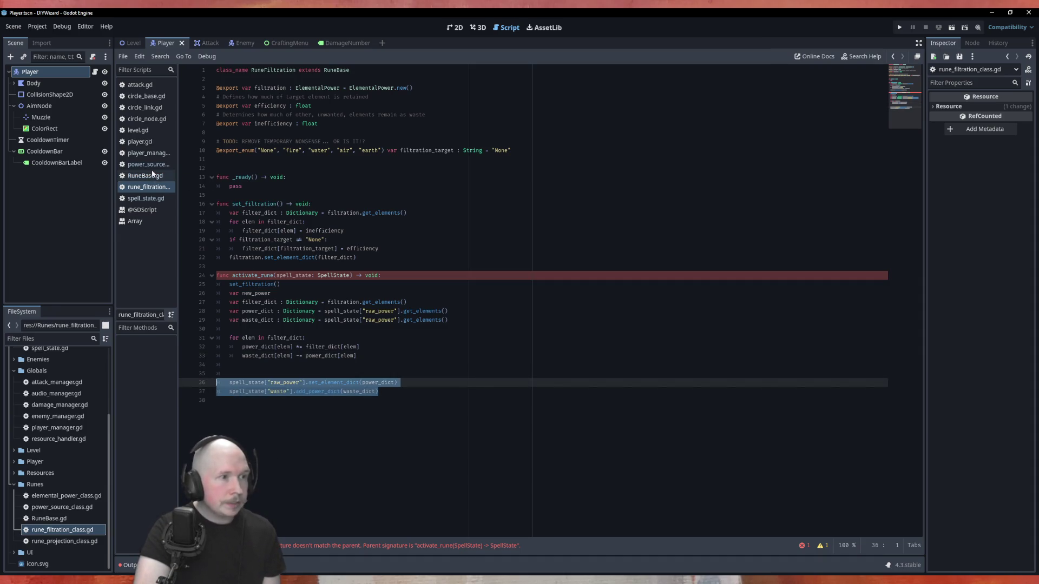
Step: In spell_state.gd, paste the copied spell_state update lines and start a draft func _elemental_di above them
left_click(147, 198)
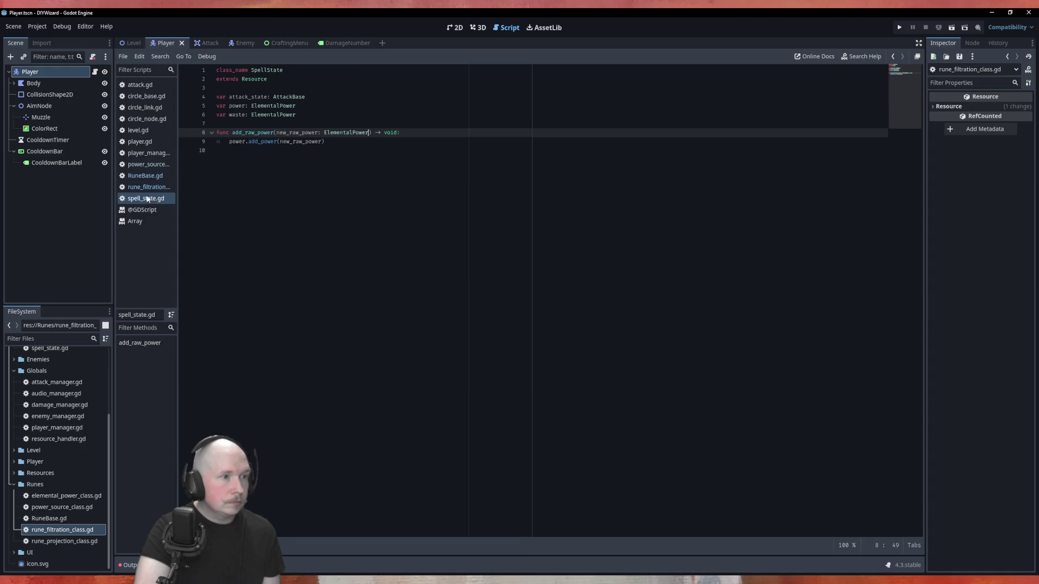
left_click(285, 183)
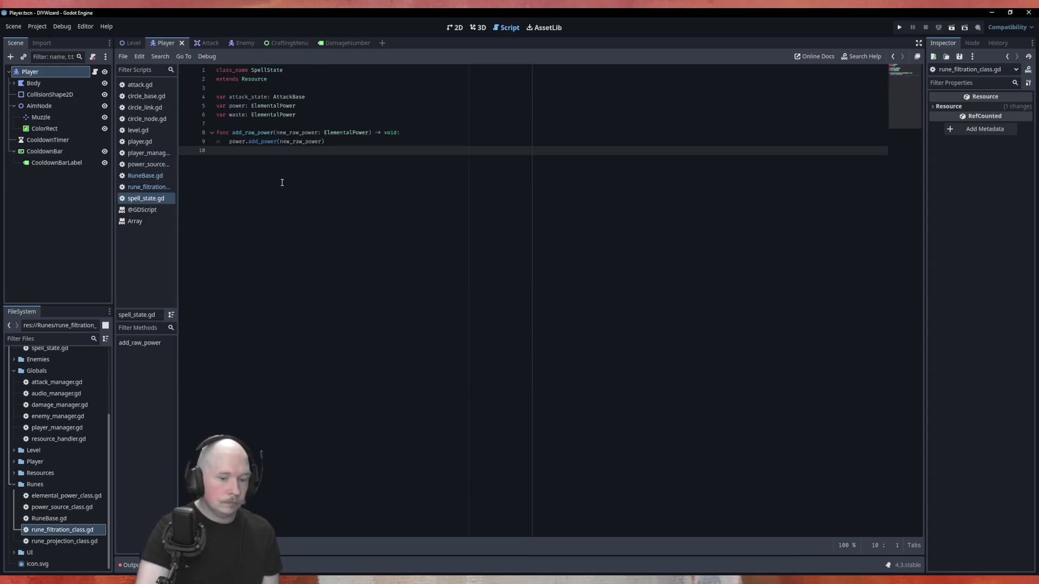
key("Return")
key("ctrl+v")
key("Up")
key("Up")
key("Return")
key("Return")
type("func")
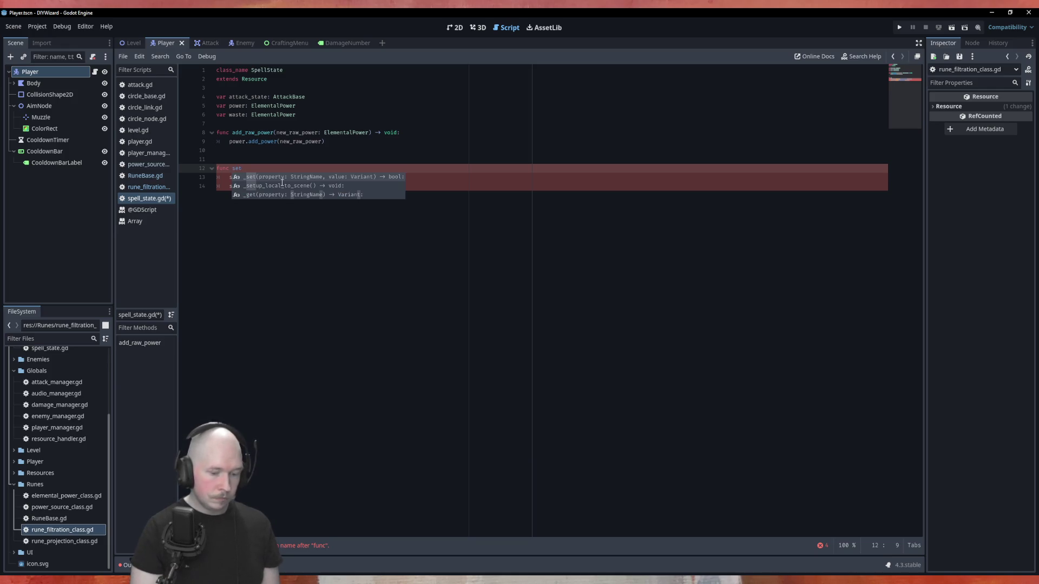
type("_elemental_di")
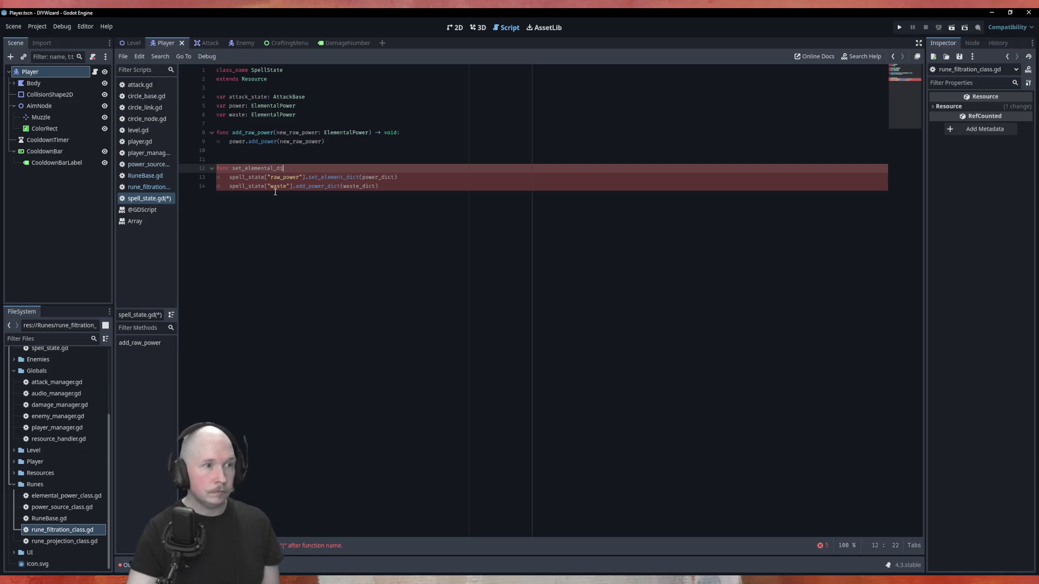
Step: Delete the draft helper lines, save, and go back to rune_filtration_class.gd
left_click(164, 163)
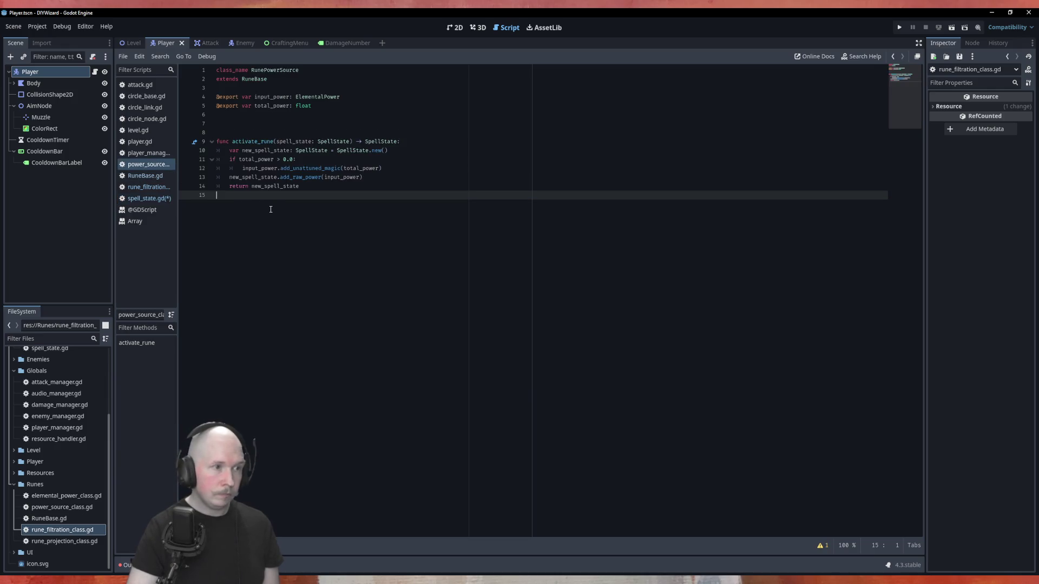
left_click(149, 198)
left_click_drag(378, 186, 181, 165)
key("BackSpace")
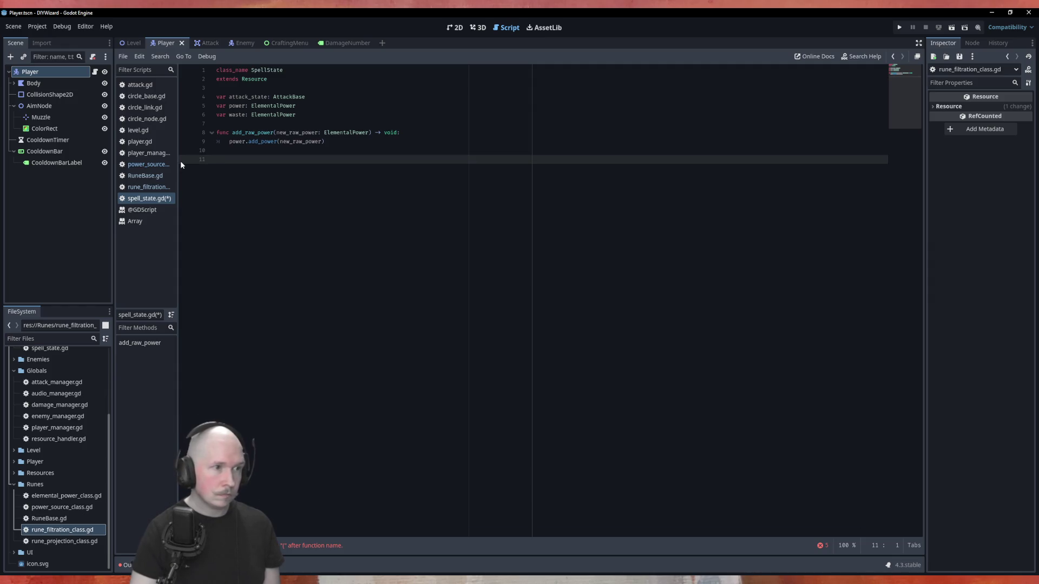
key("ctrl+s")
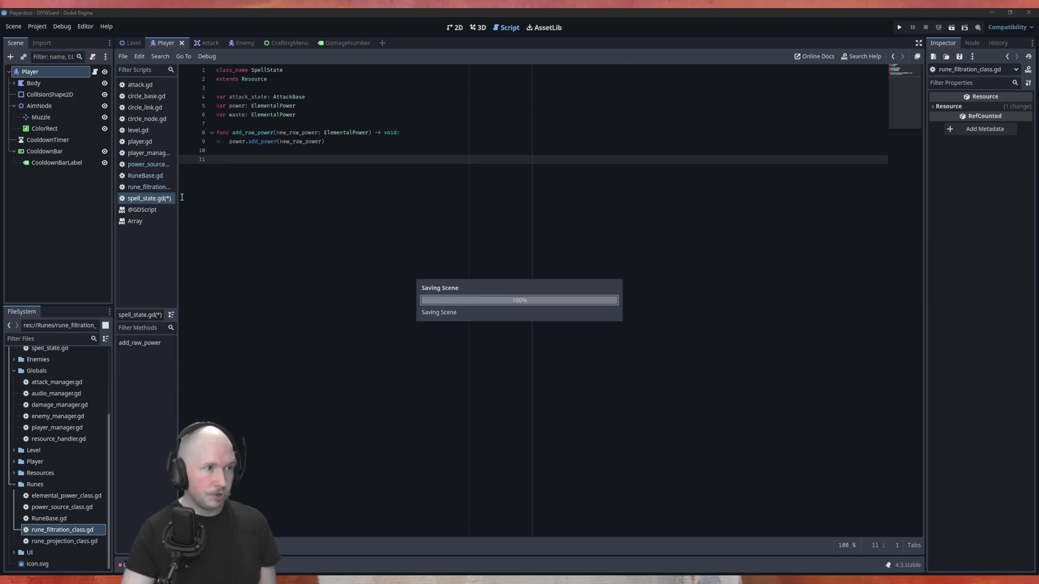
left_click(149, 187)
left_click(417, 375)
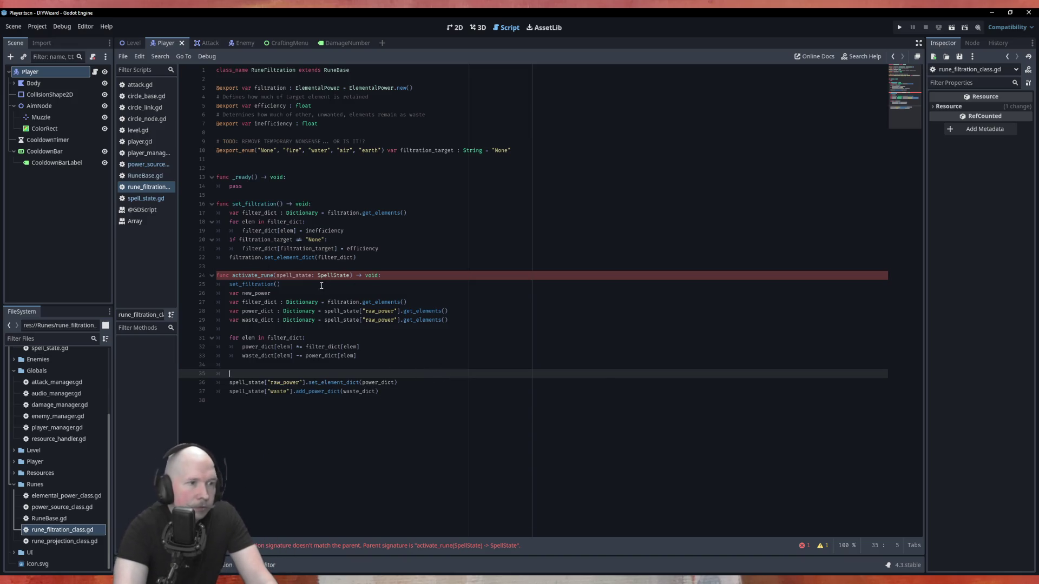
Step: Set activate_rune's return type to SpellState and declare new_spell_state: SpellState = SpellState.new()
double_click(371, 275)
type("SpellState")
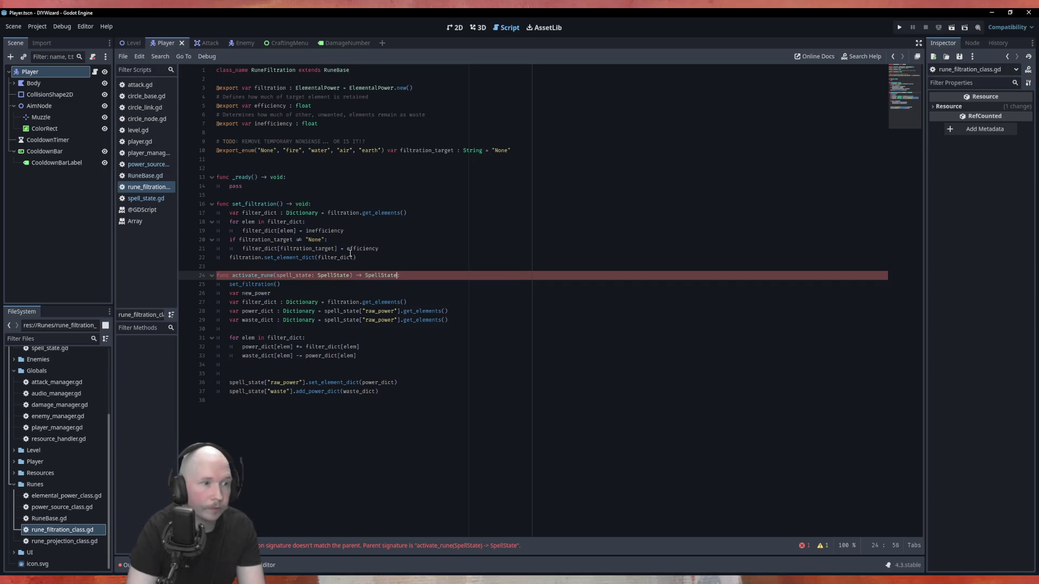
type(":")
left_click(297, 293)
type("spell_state: Spe")
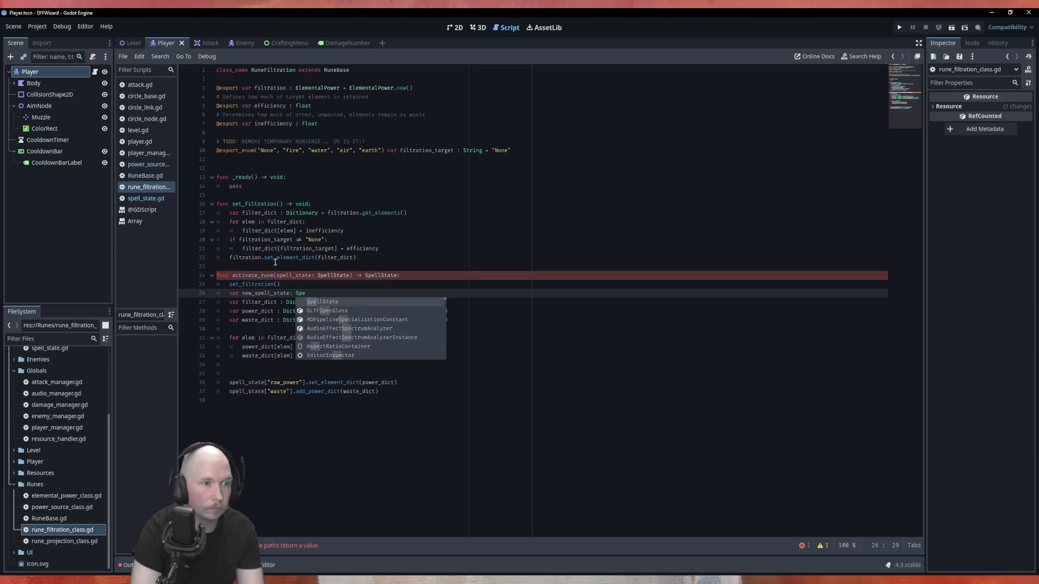
key("Return")
type("SpellState = Spel")
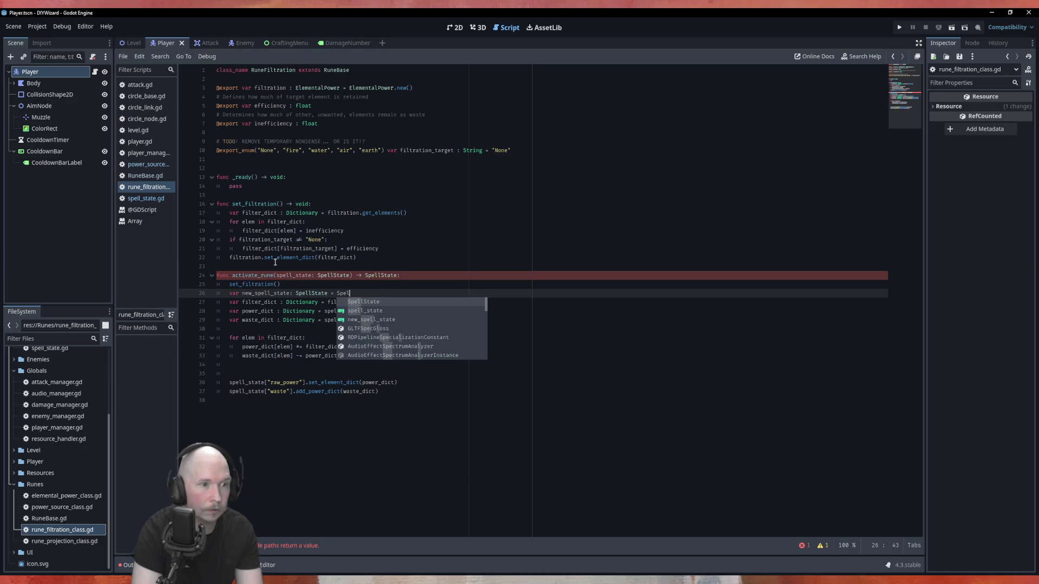
key("Return")
type("ne")
key("Return")
Step: End the function with 'return new_spell_state' and add a blank line after the declaration
left_click(451, 400)
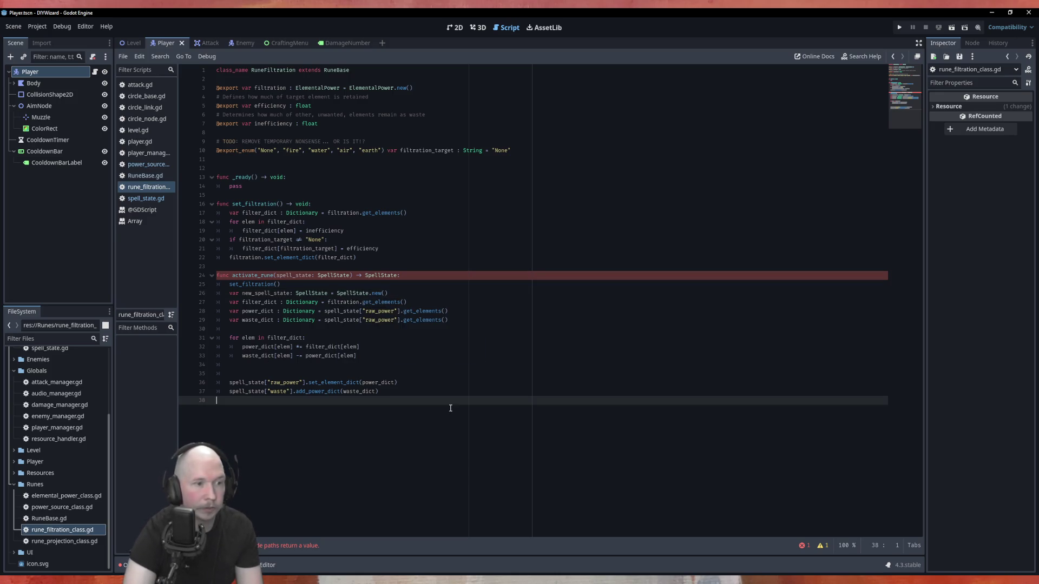
key("Return")
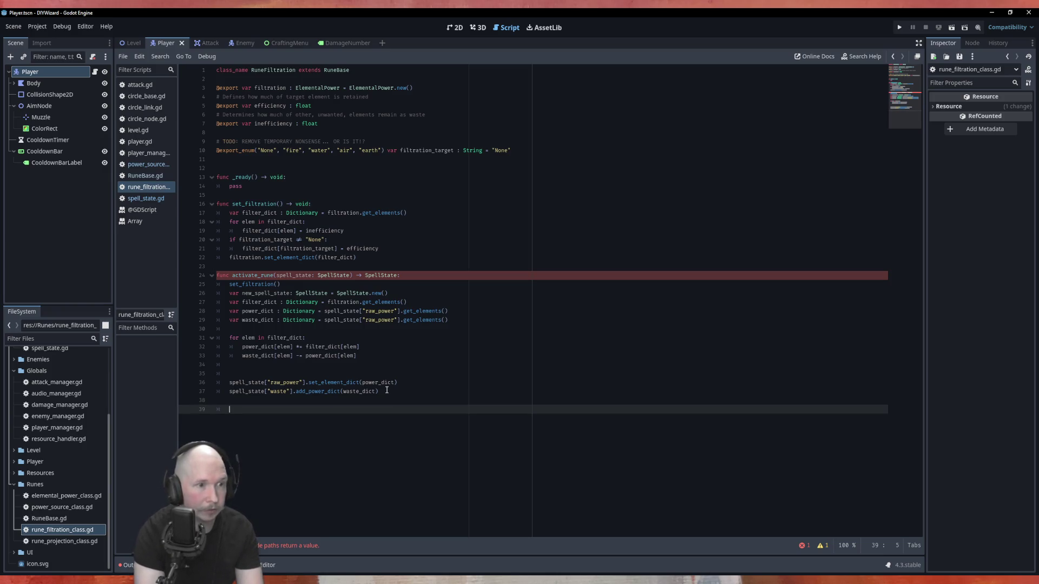
type("return")
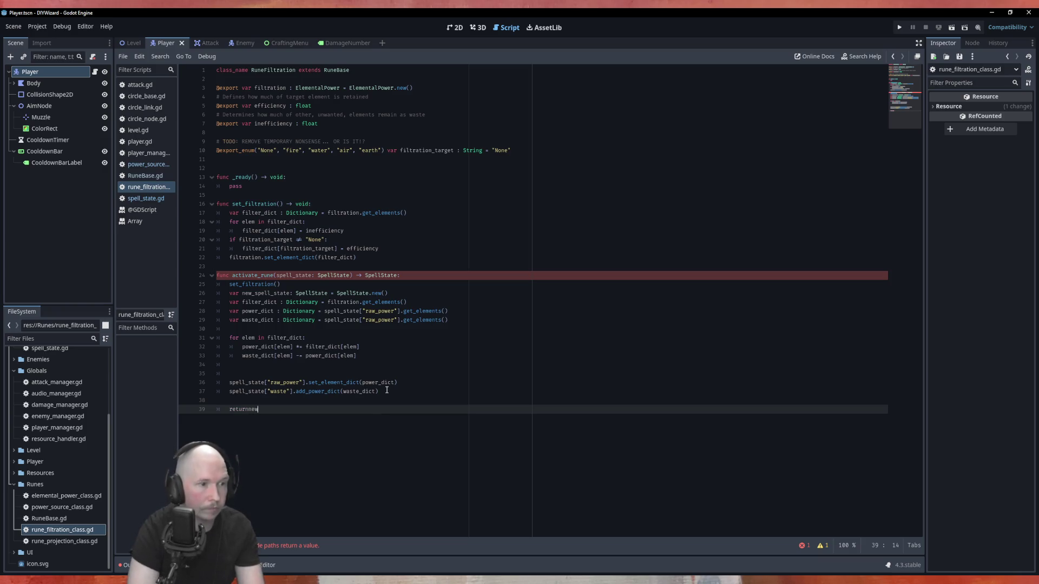
type(" new")
key("Return")
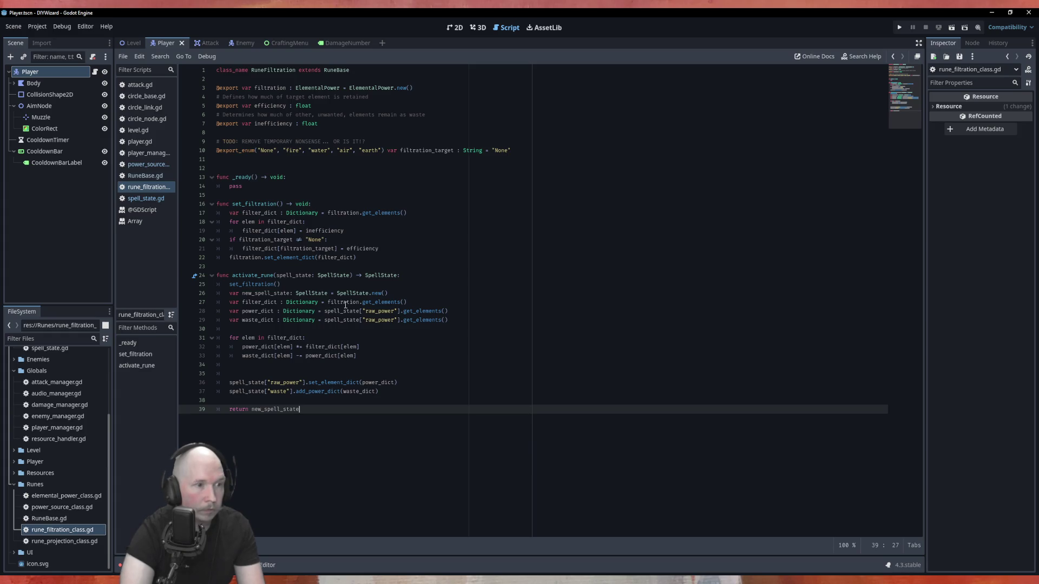
left_click(406, 292)
key("Return")
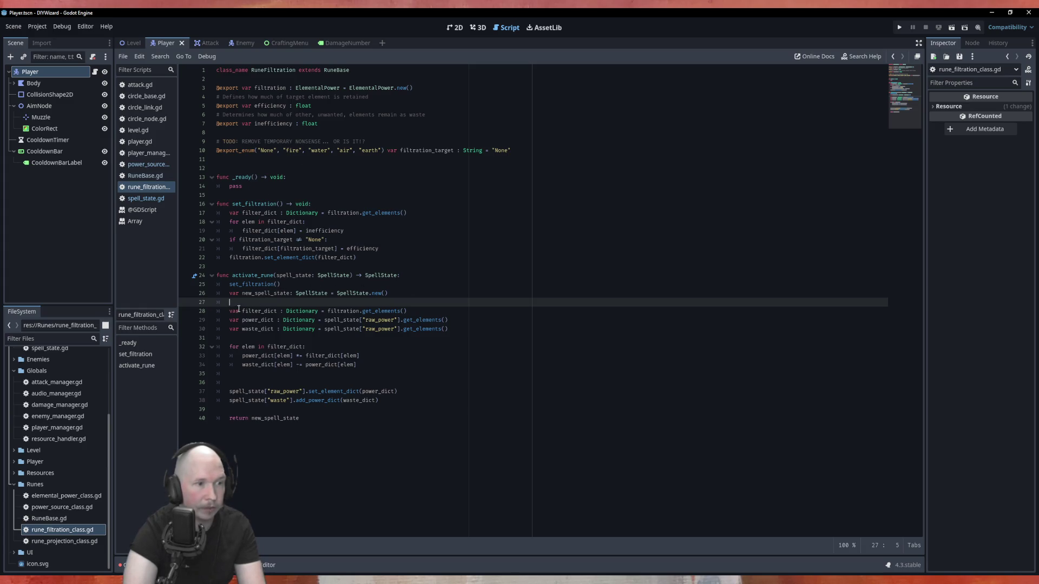
Step: Add a blank line after filter_dict and change line 30's spell_state["raw_power"] to spell_state.power
left_click(413, 312)
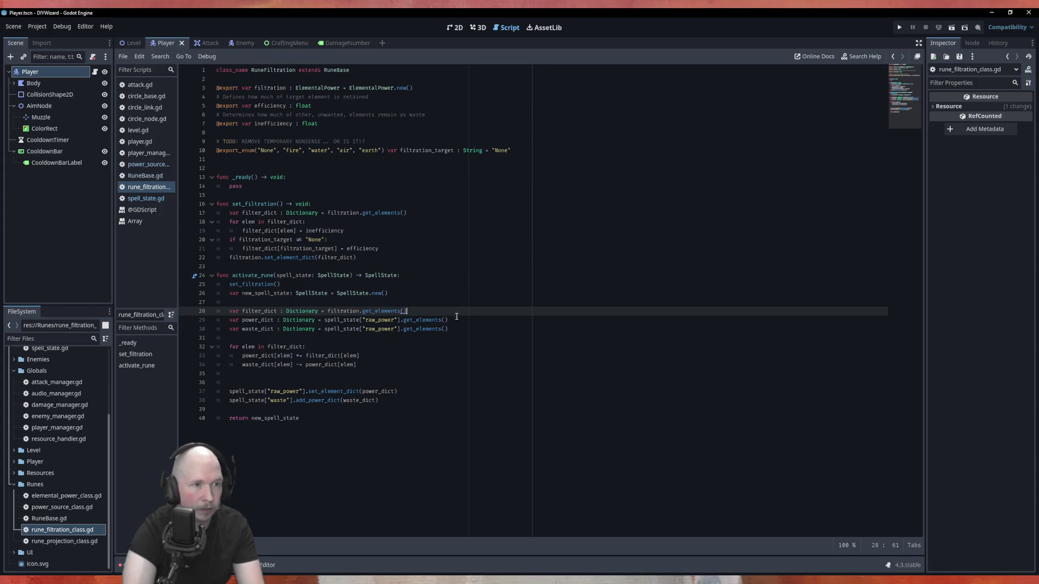
key("Return")
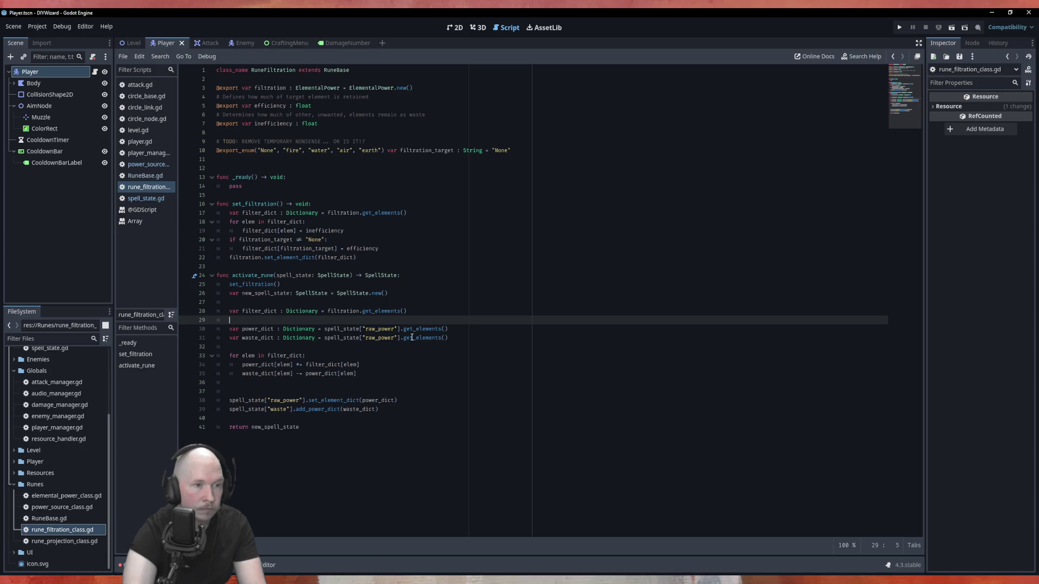
left_click_drag(399, 329, 324, 329)
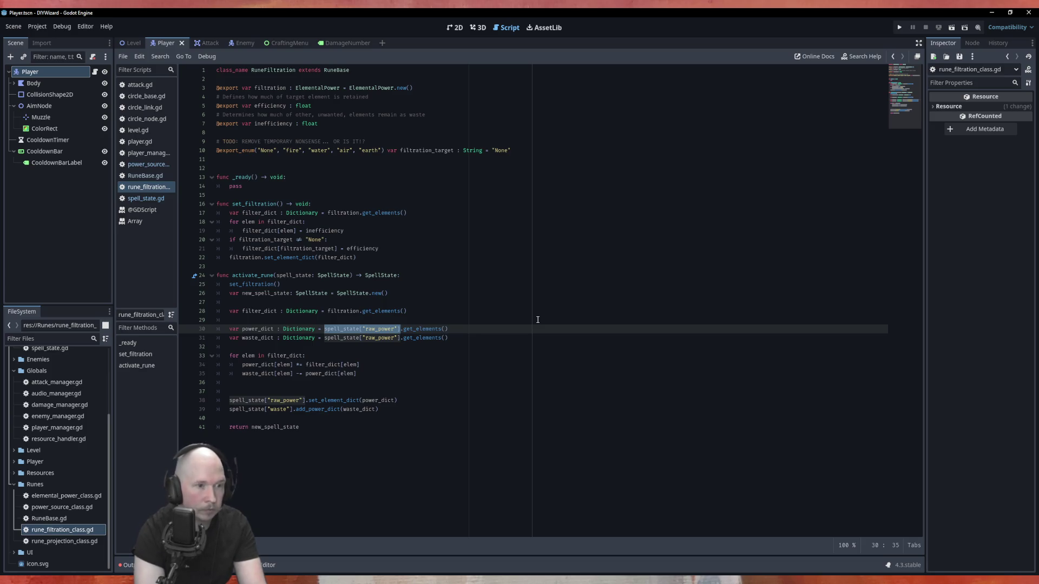
type("spell_state[\"raw_pow")
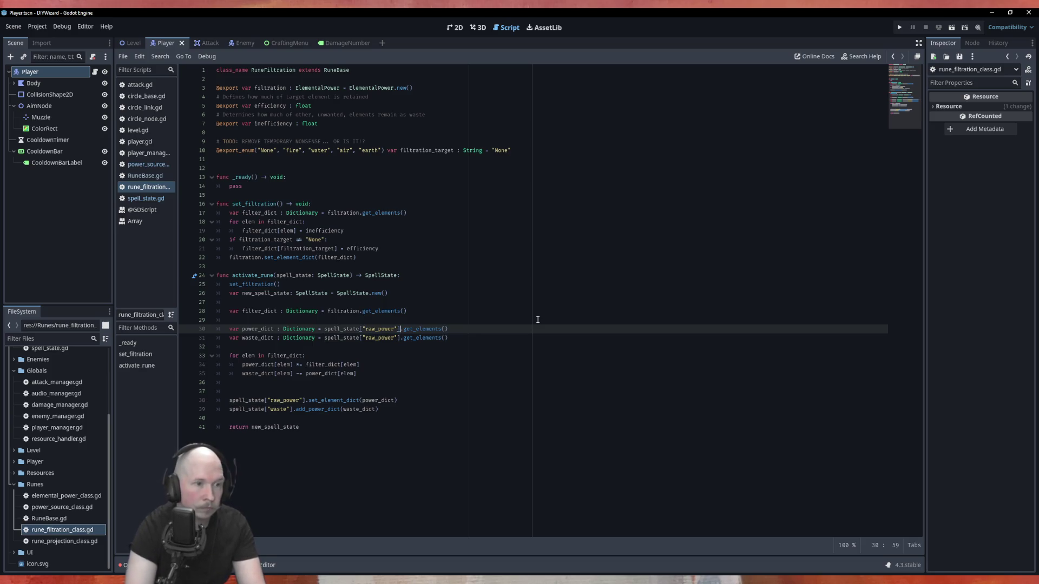
key("BackSpace")
key("BackSpace")
key("BackSpace")
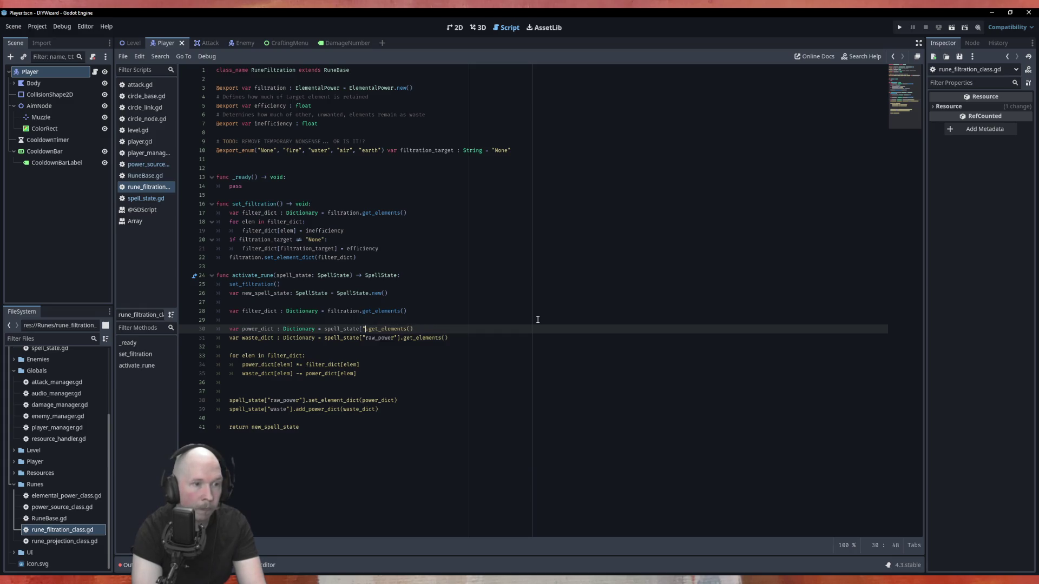
type(".power")
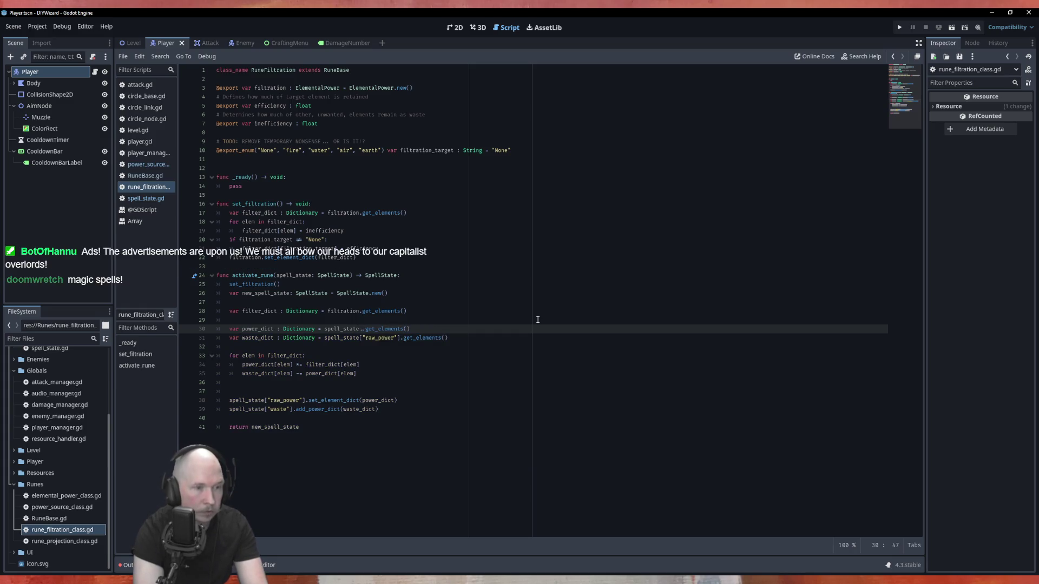
key("Escape")
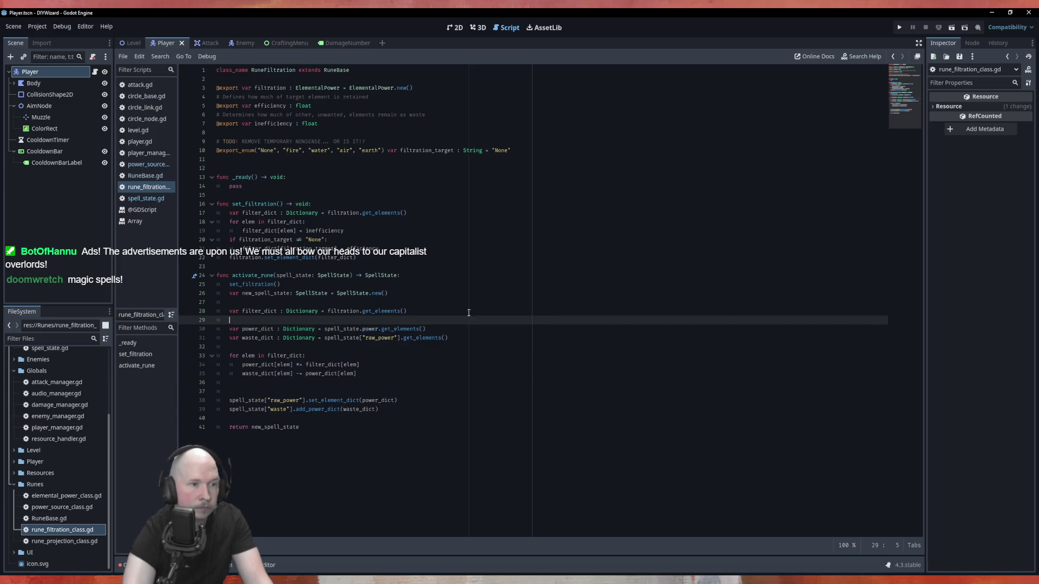
left_click(399, 339)
key("alt+Left")
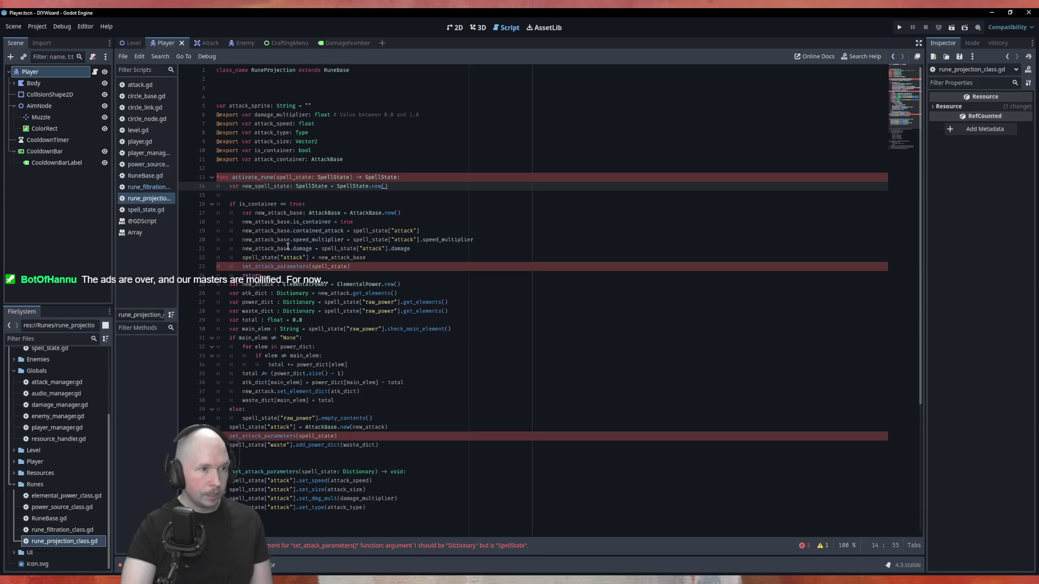
Step: Change line 22 to assign new_attack_base to new_spell_state.attack, then switch to spell_state.gd
double_click(263, 185)
key("ctrl+c")
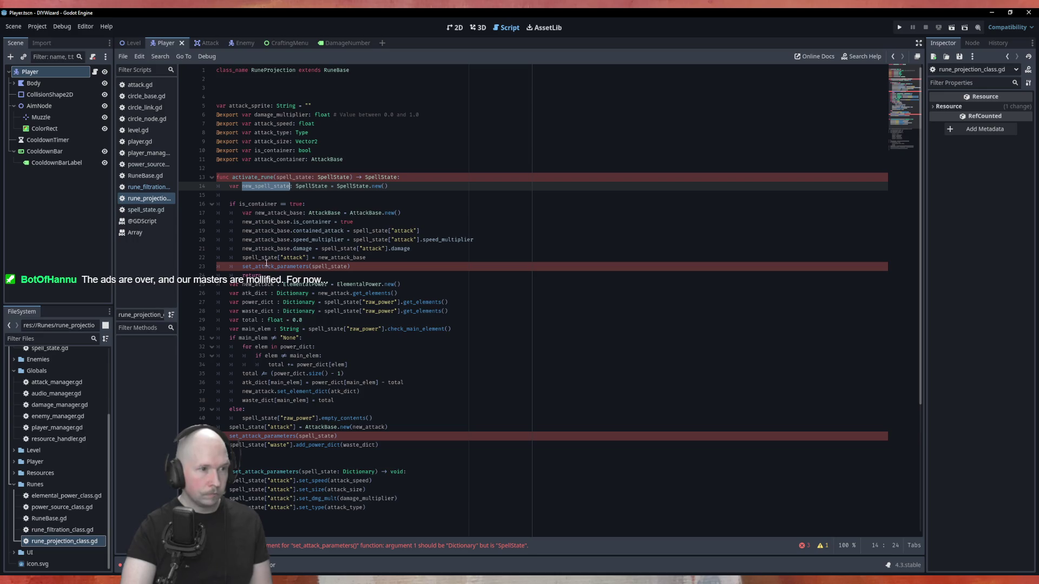
double_click(264, 258)
key("ctrl+v")
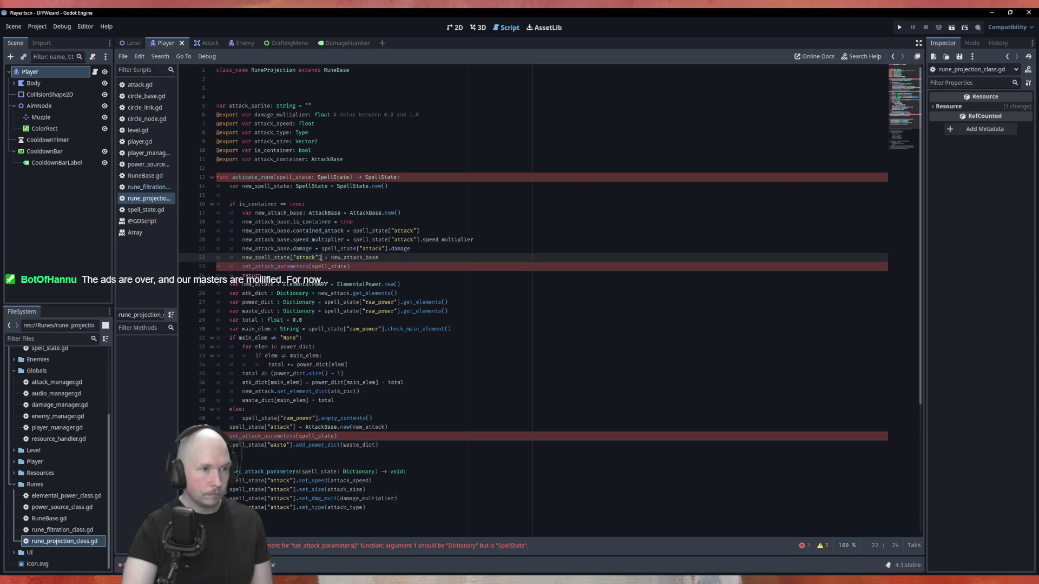
type(".attack")
key("Delete")
key("Delete")
key("Delete")
key("Delete")
left_click(408, 168)
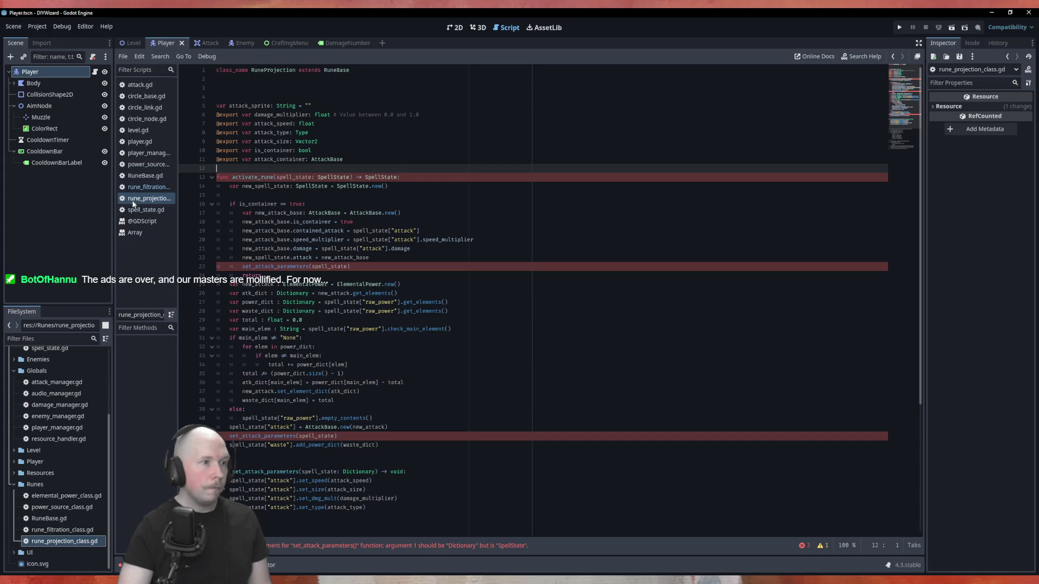
left_click(145, 209)
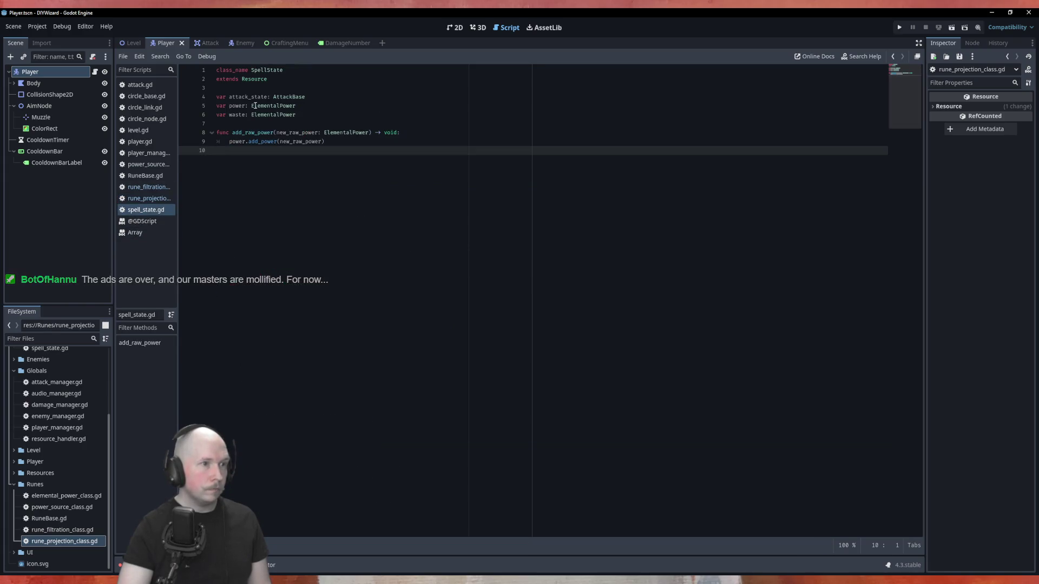
Step: Copy the attack_state field name from spell_state.gd and return to rune_projection_class.gd
double_click(261, 97)
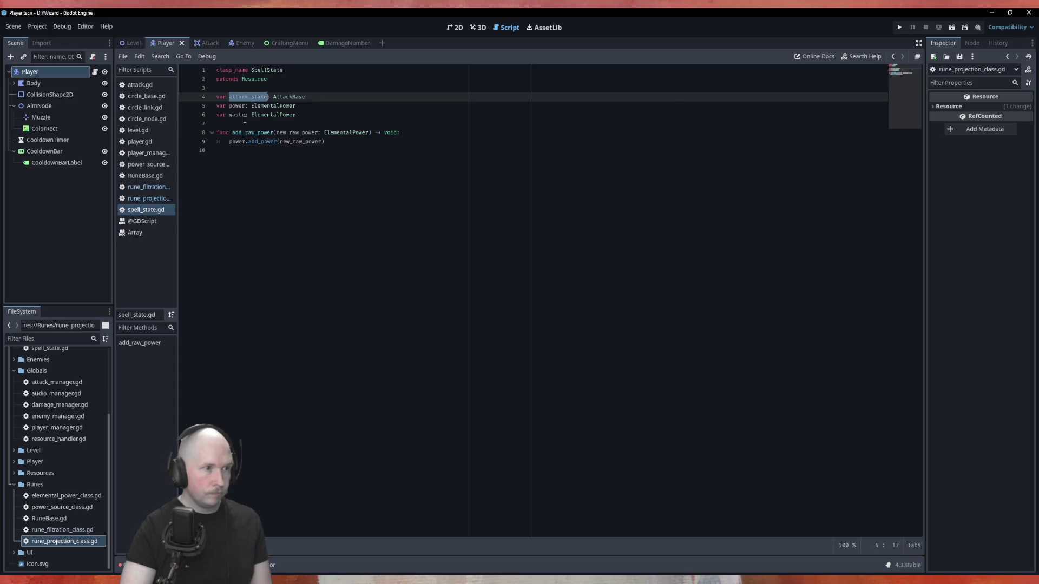
left_click(145, 199)
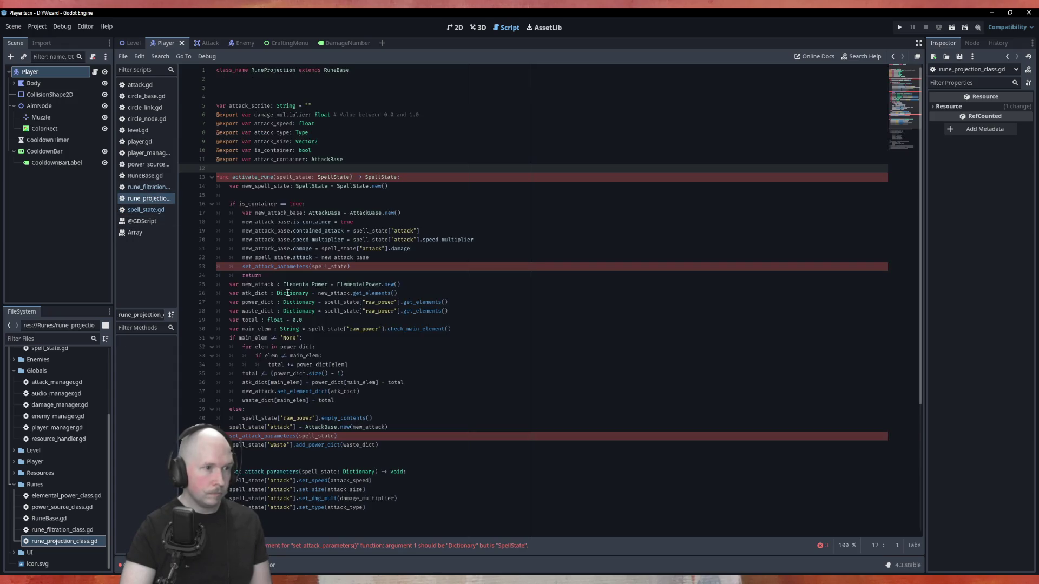
Step: Rename new_spell_state.attack to .attack_state on line 22 and insert a blank line after line 21
left_click(312, 258)
type("_state")
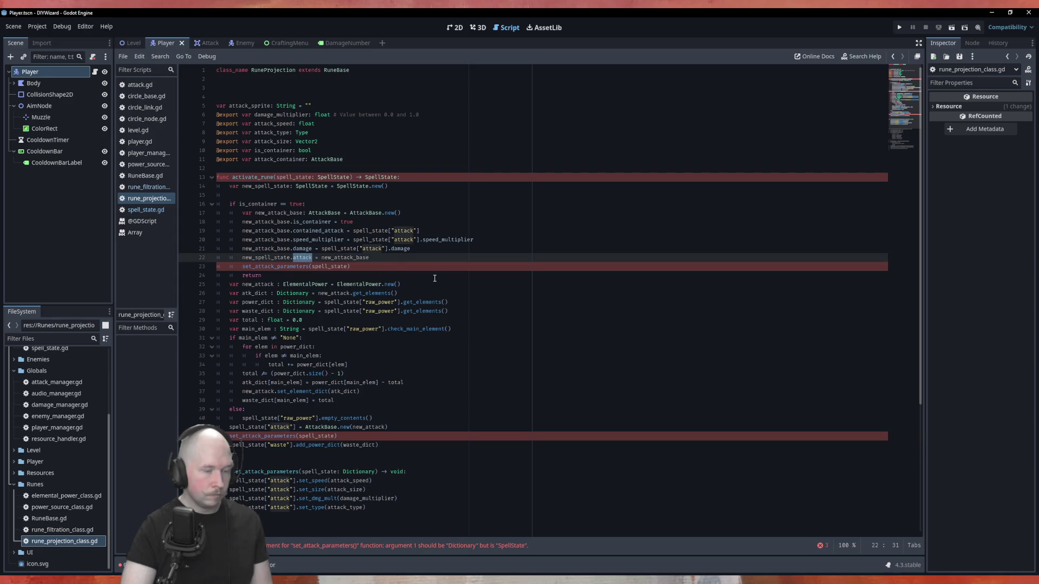
left_click(455, 248)
key("Return")
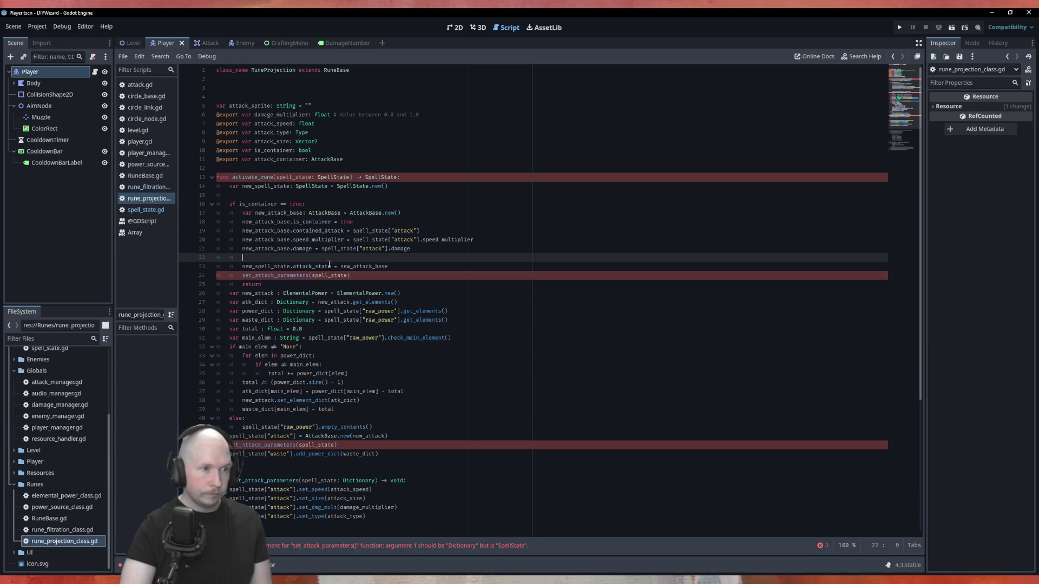
Step: Replace the ["attack"] lookups on lines 19–21 with .attack_state using multi-caret selection
left_click_drag(332, 266, 291, 266)
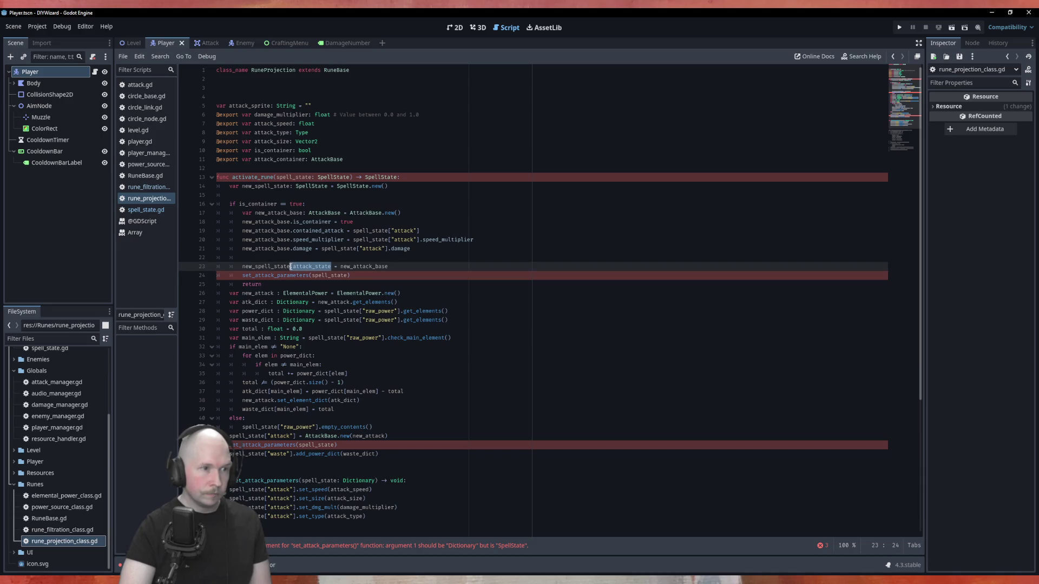
left_click_drag(357, 248, 388, 248)
type(".attack_state")
left_click(420, 240)
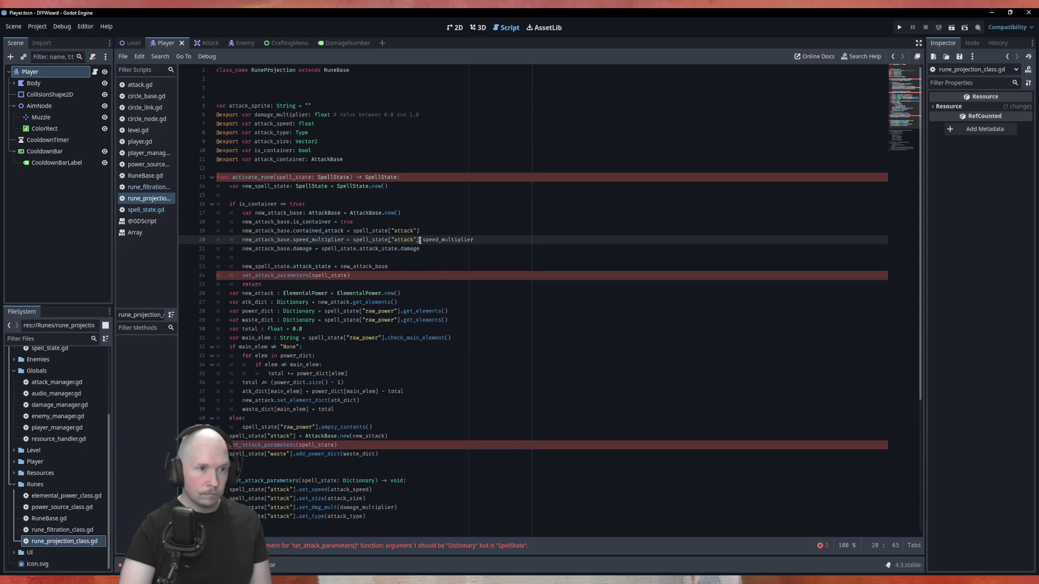
left_click_drag(420, 240, 394, 231)
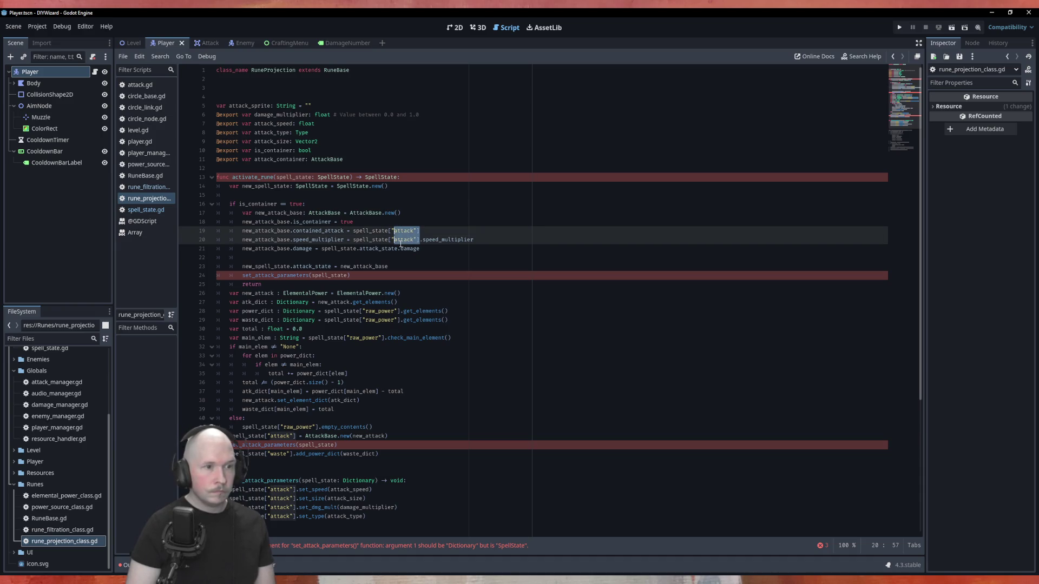
key("shift+Left")
key("shift+Left")
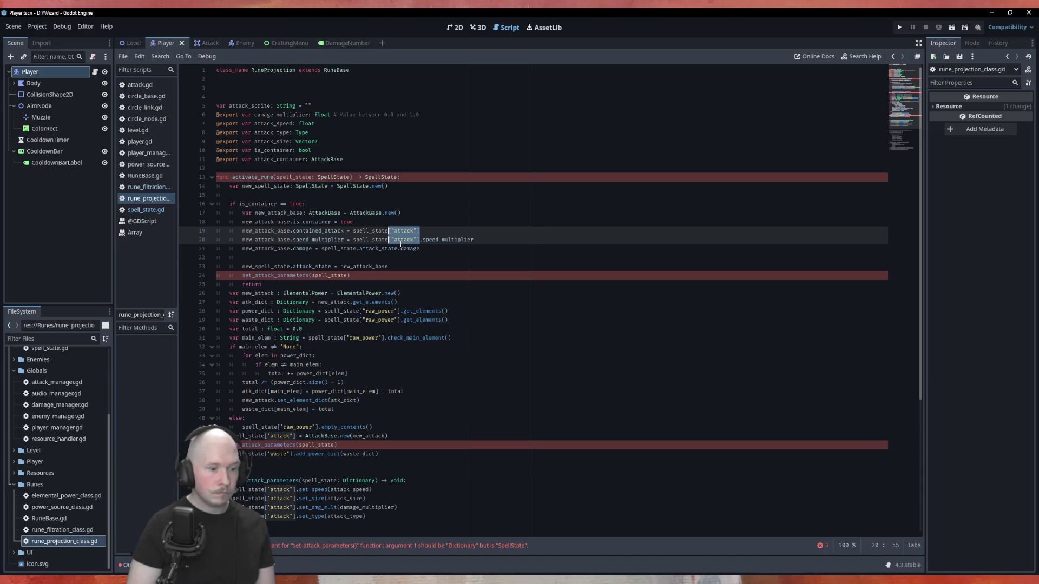
type(".attack_state")
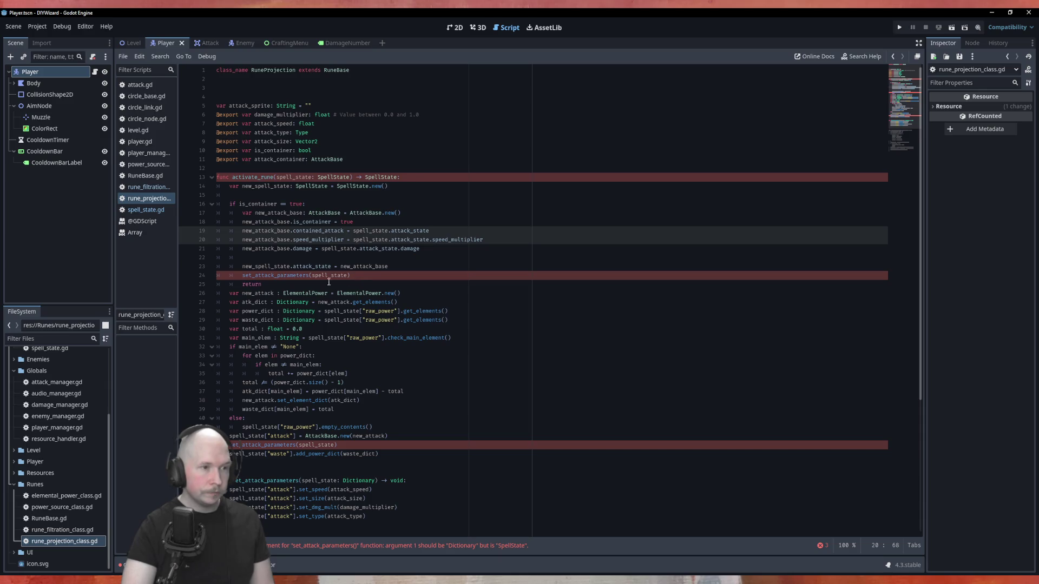
double_click(290, 277)
Step: Change set_attack_parameters' parameter type on line 47 from Dictionary to SpellState
scroll(310, 430, "down", 7)
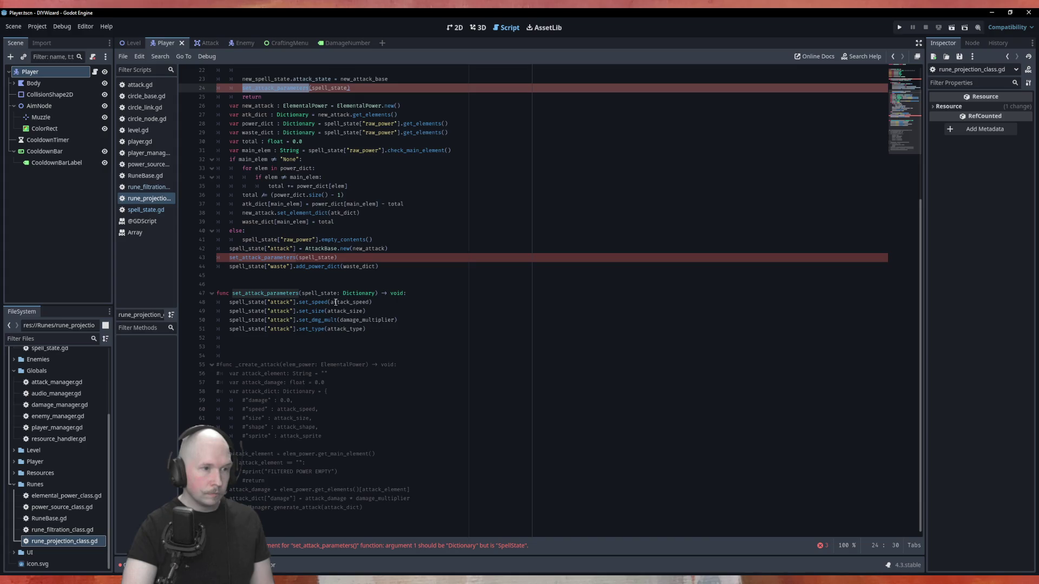
double_click(354, 293)
type("Spel")
key("Return")
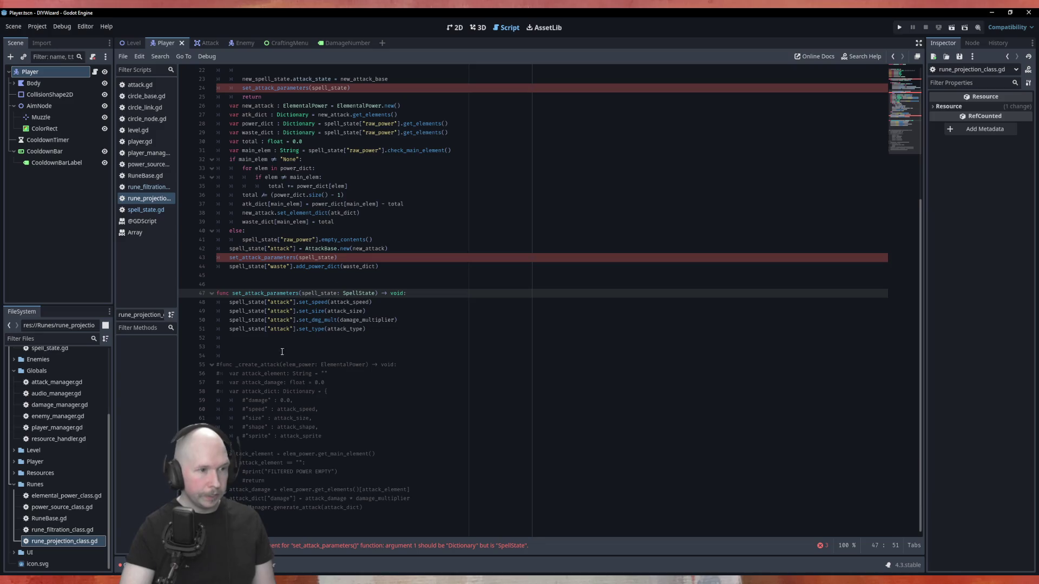
Step: Replace ["attack"] with .attack_state on setter lines 48–51 using multiple carets
left_click(296, 329)
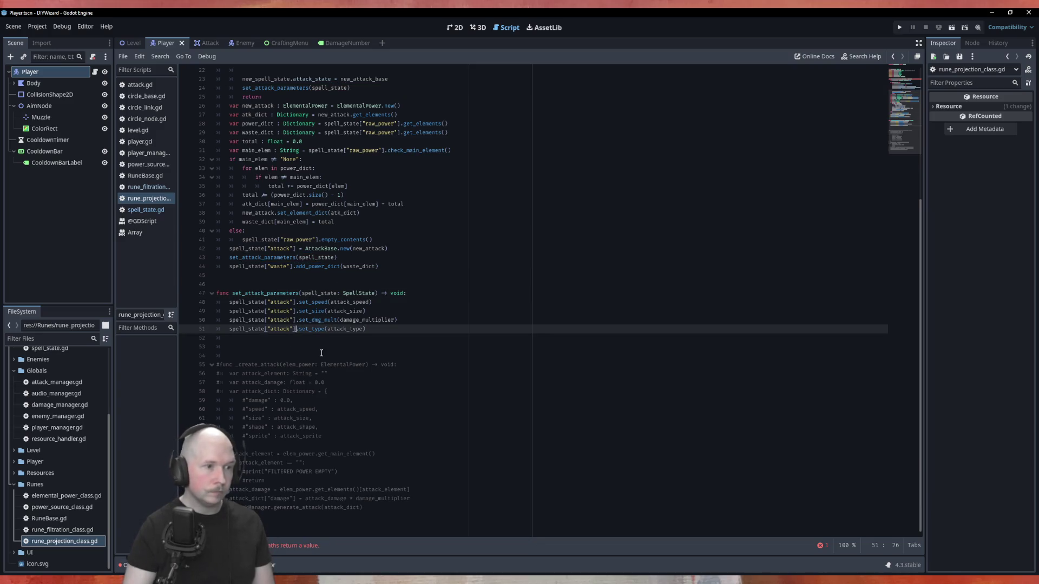
key("shift+Up")
key("shift+Up")
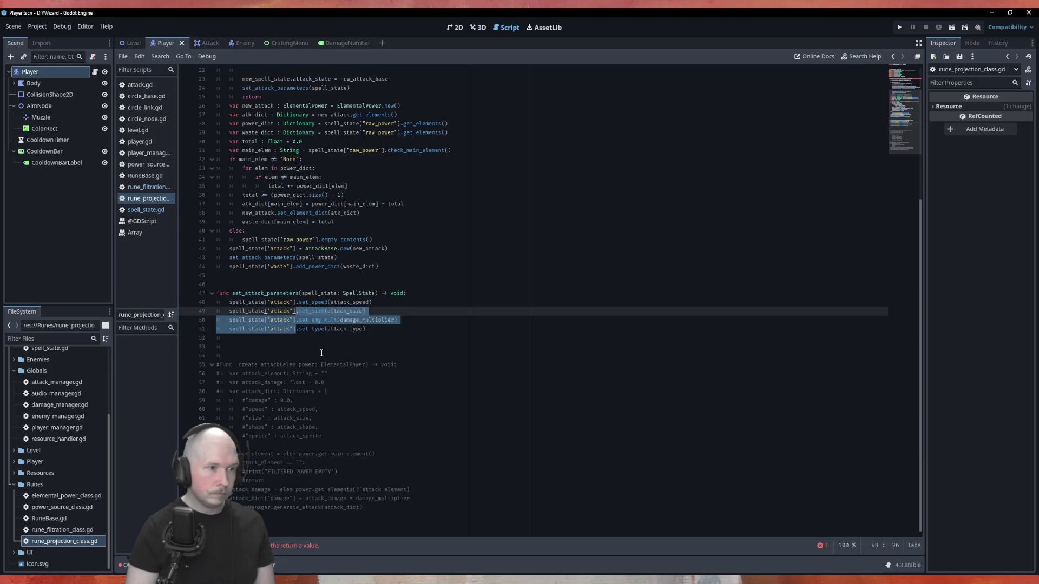
key("shift+Down")
key("shift+Down")
key("shift+alt+Up")
key("shift+alt+Up")
key("shift+alt+Up")
key("BackSpace")
key("BackSpace")
key("BackSpace")
key("BackSpace")
key("BackSpace")
type(".attack_state")
left_click(438, 321)
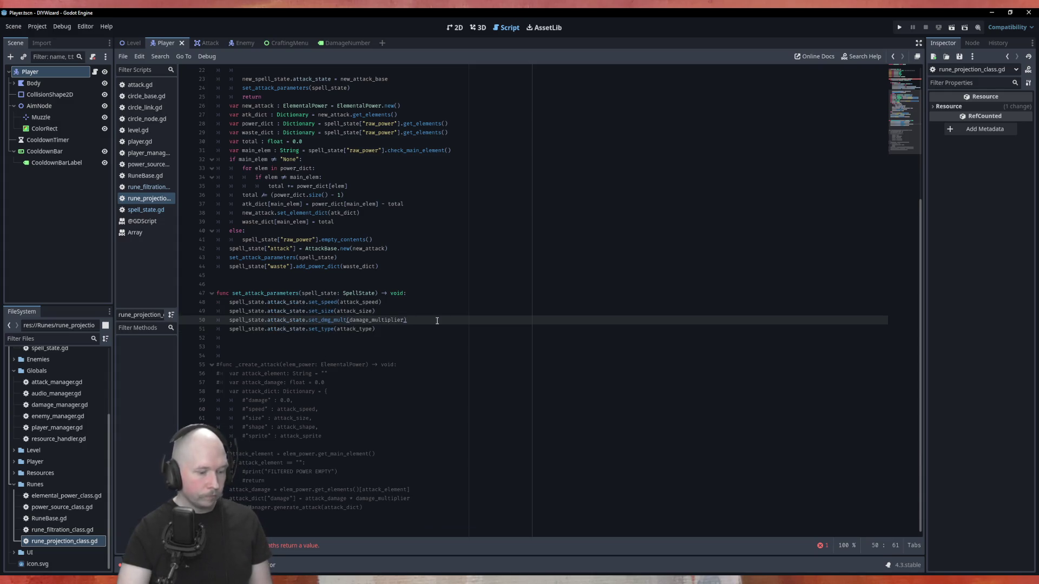
scroll(432, 365, "up", 7)
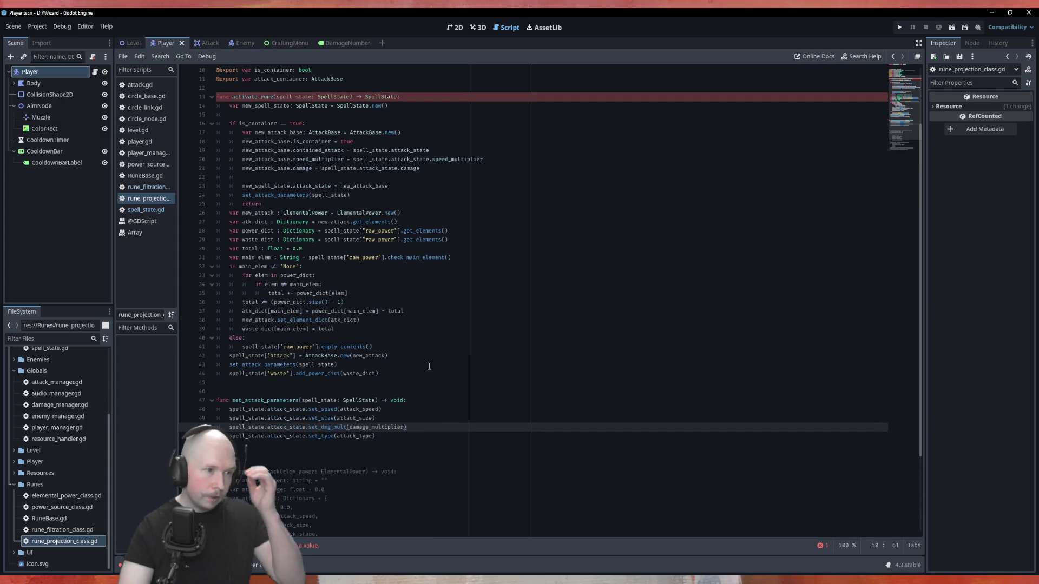
Step: Write 'return new_spell_state' on line 25, correcting the mistyped new_attack_base
scroll(431, 365, "down", 2)
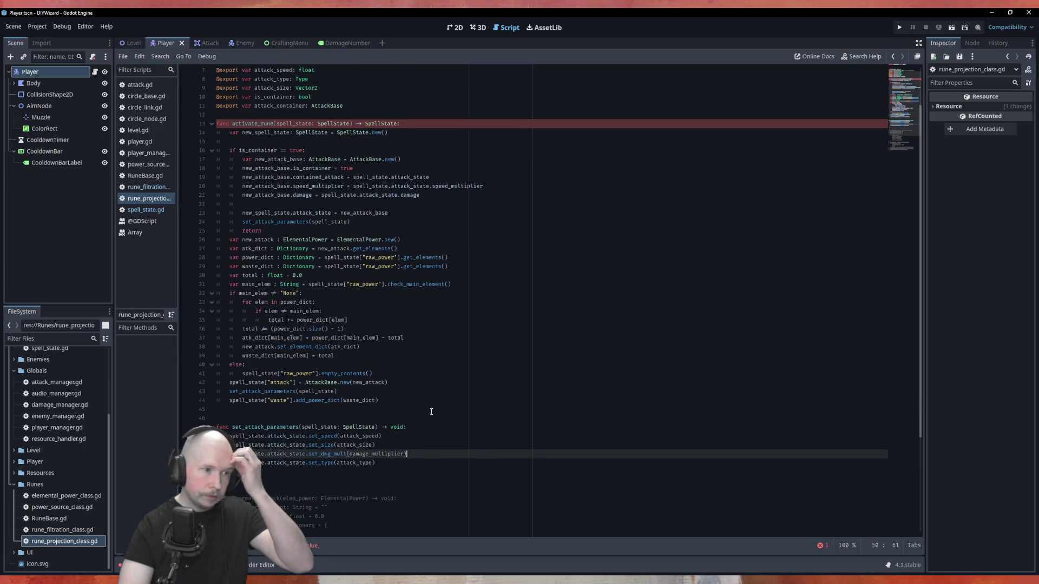
left_click(428, 400)
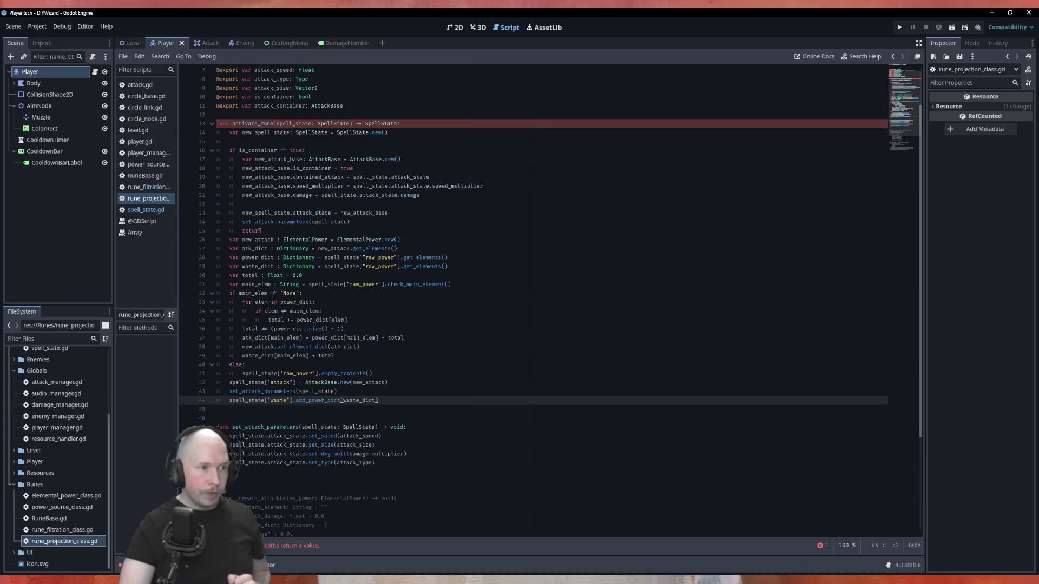
left_click(275, 230)
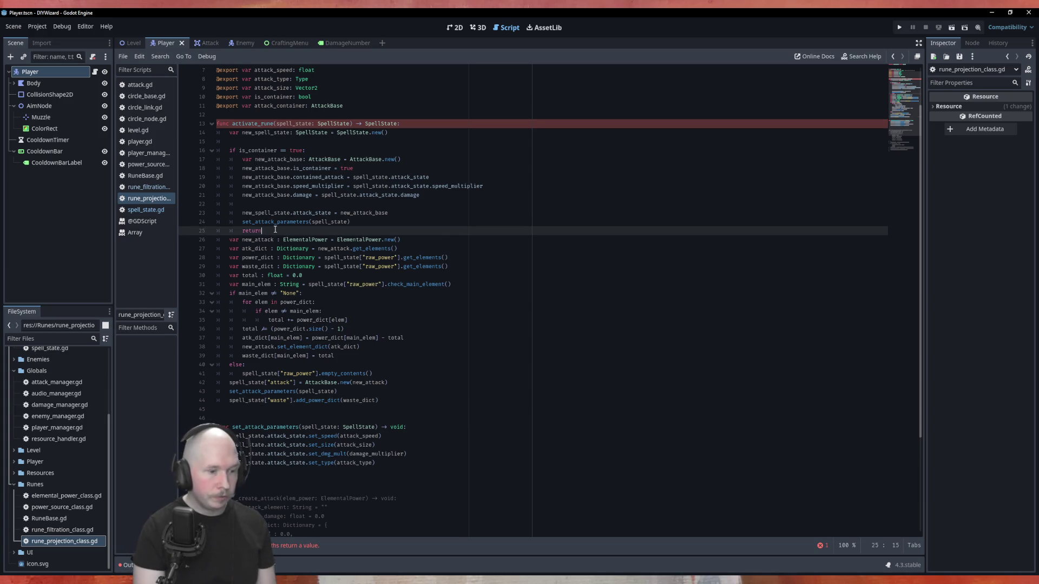
type(" new_attack_base")
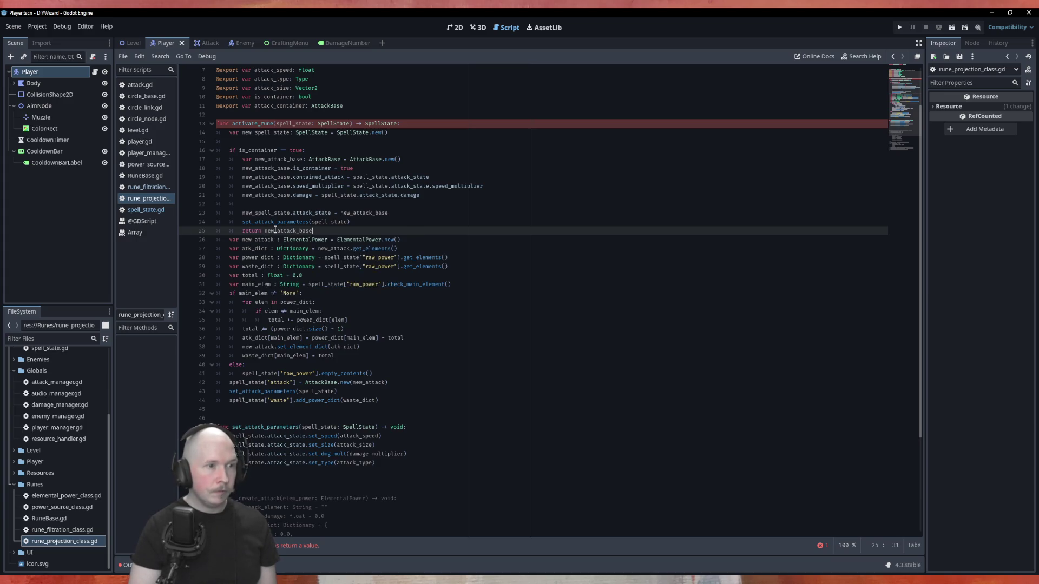
key("BackSpace")
key("BackSpace")
key("BackSpace")
type("s")
key("Return")
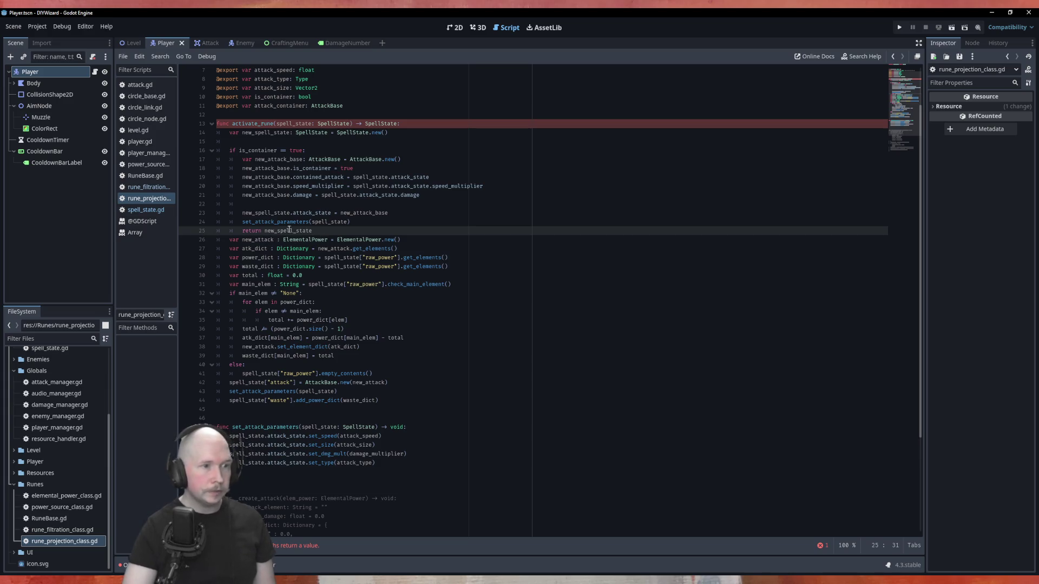
key("shift+Home")
key("ctrl+c")
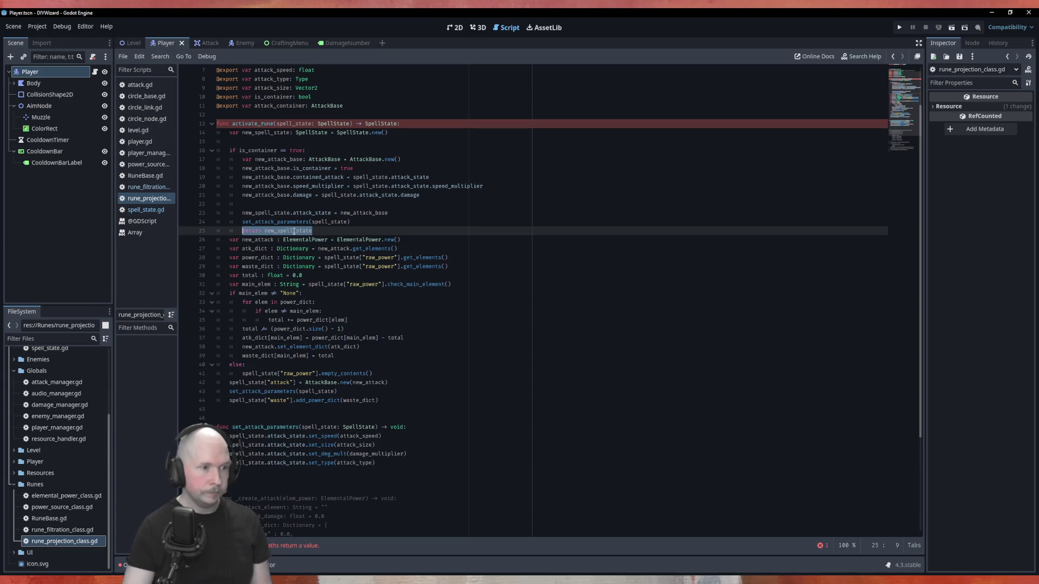
Step: Add 'return new_spell_state' on a new line at the end of activate_rune after line 44
left_click(454, 398)
key("Return")
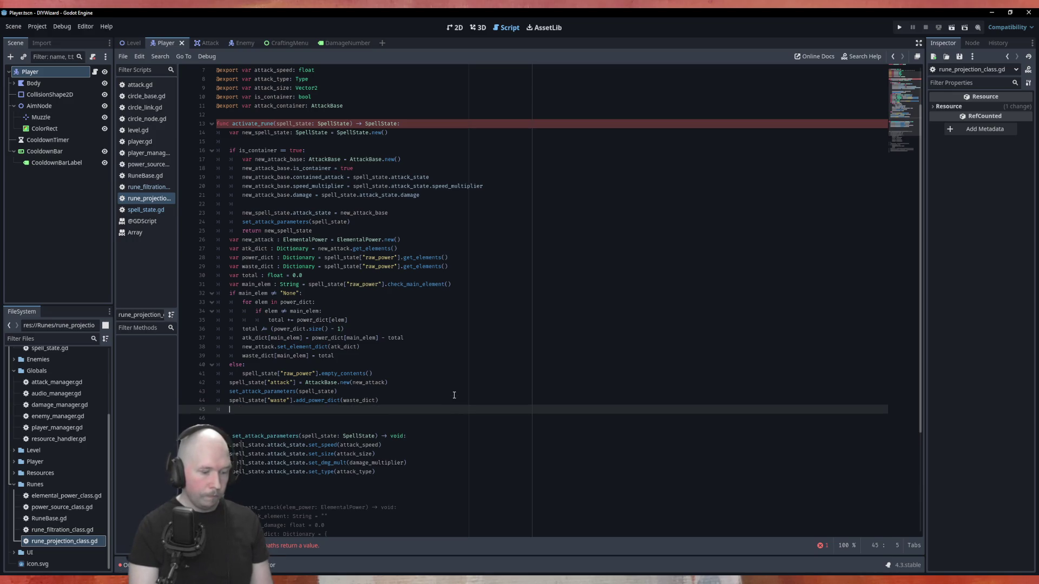
key("Return")
key("ctrl+v")
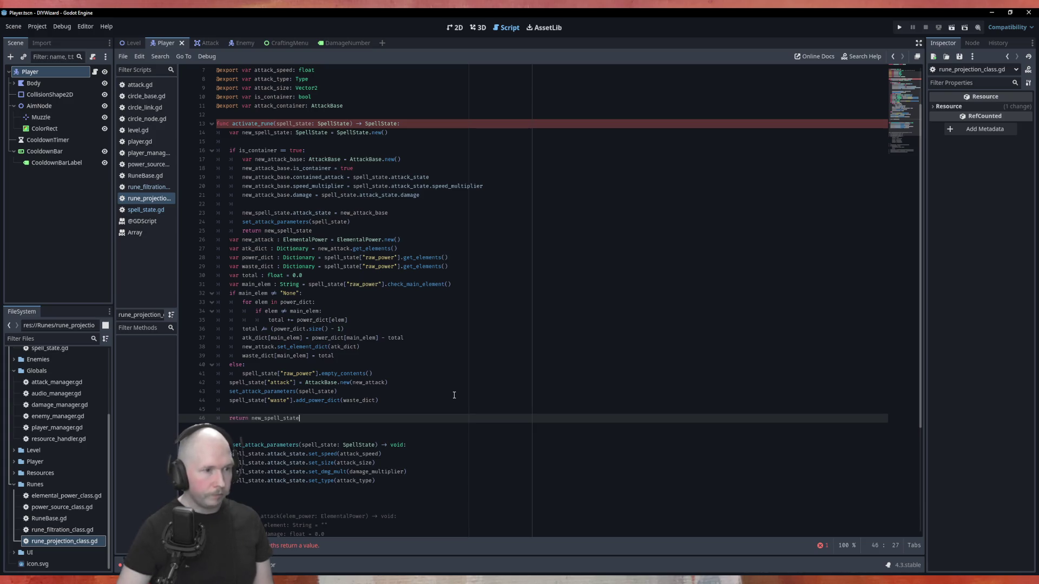
left_click(271, 134)
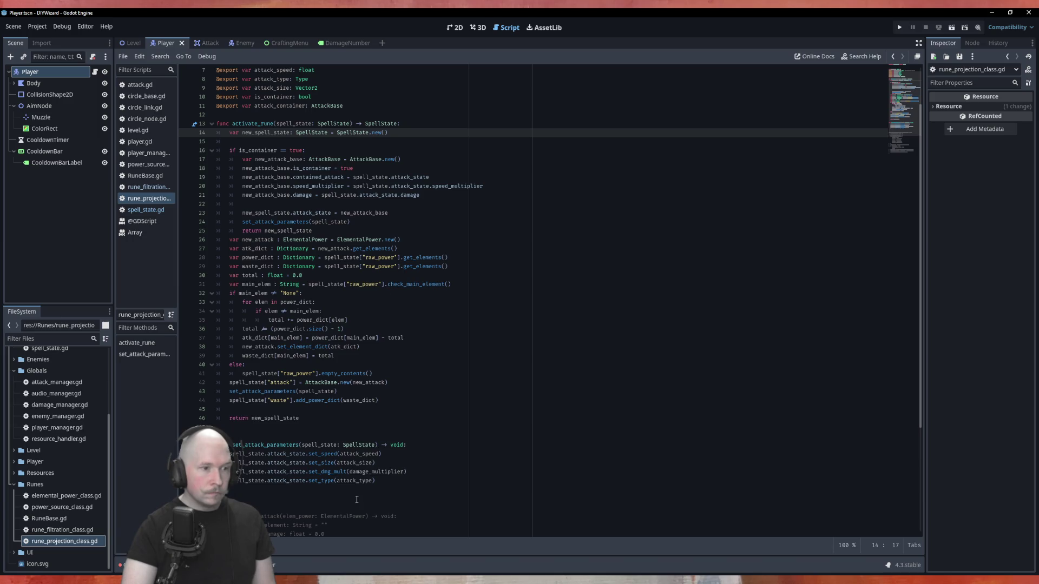
double_click(299, 455)
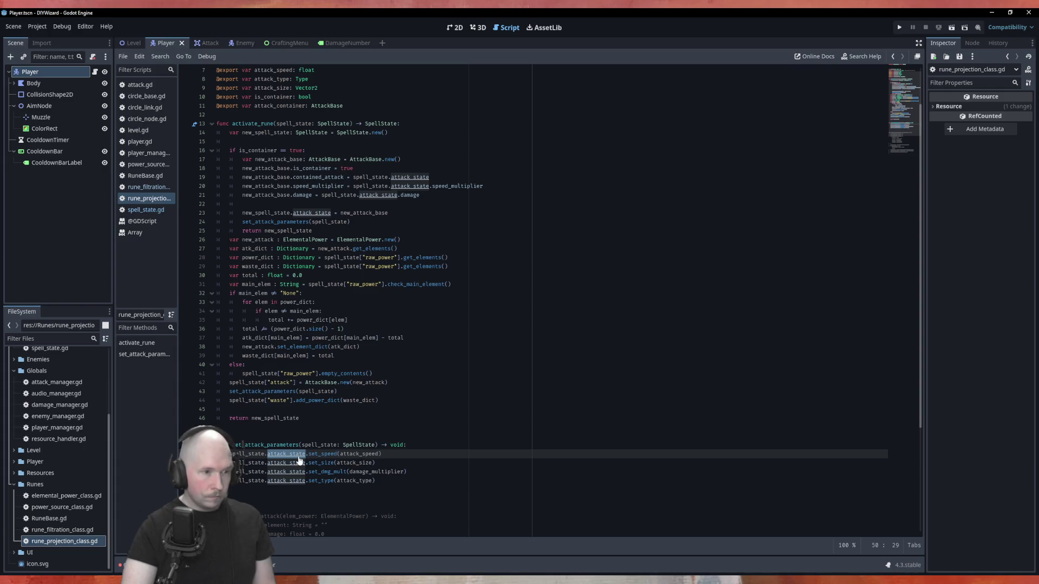
Step: Replace the ["attack"] lookup on line 42 with .attack_state
left_click_drag(297, 383, 265, 382)
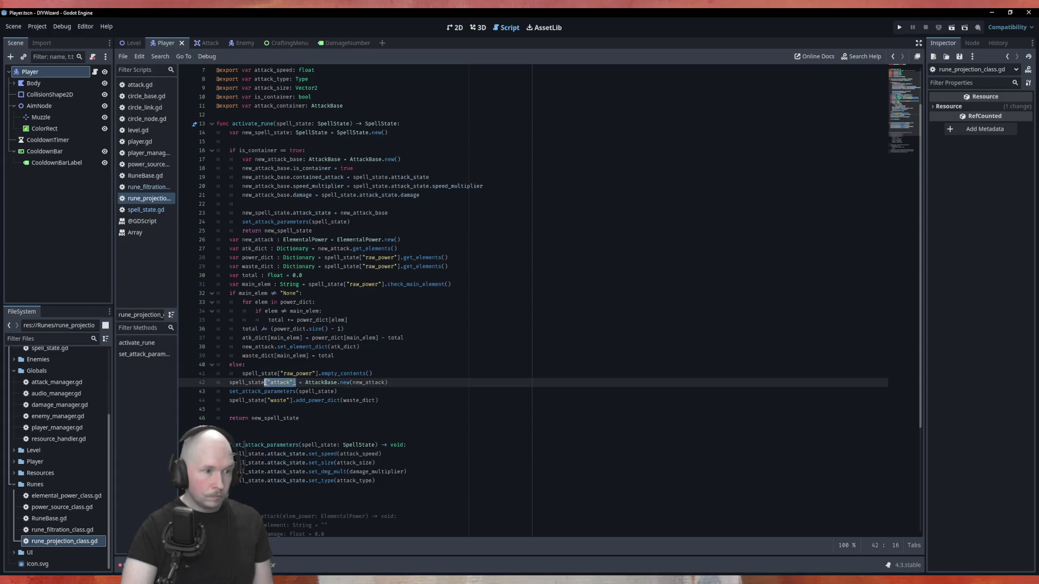
type(".attack_state")
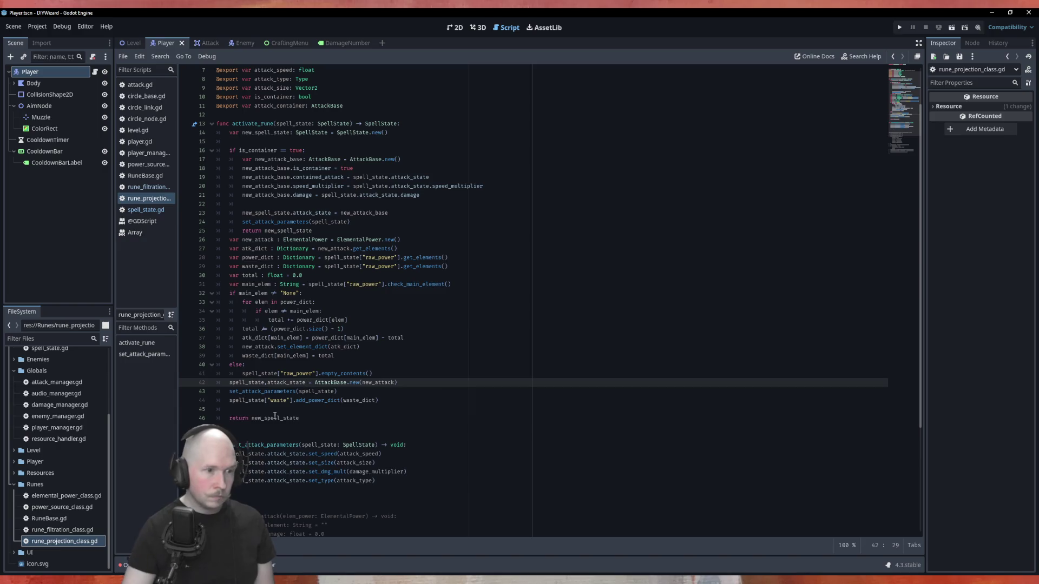
left_click(267, 382)
key("BackSpace")
type(".")
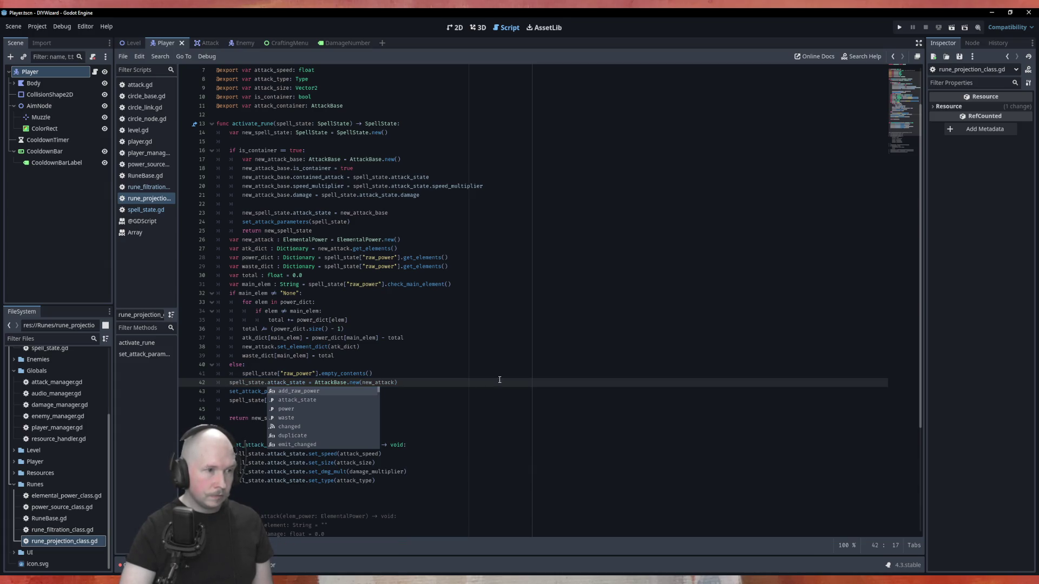
left_click(398, 320)
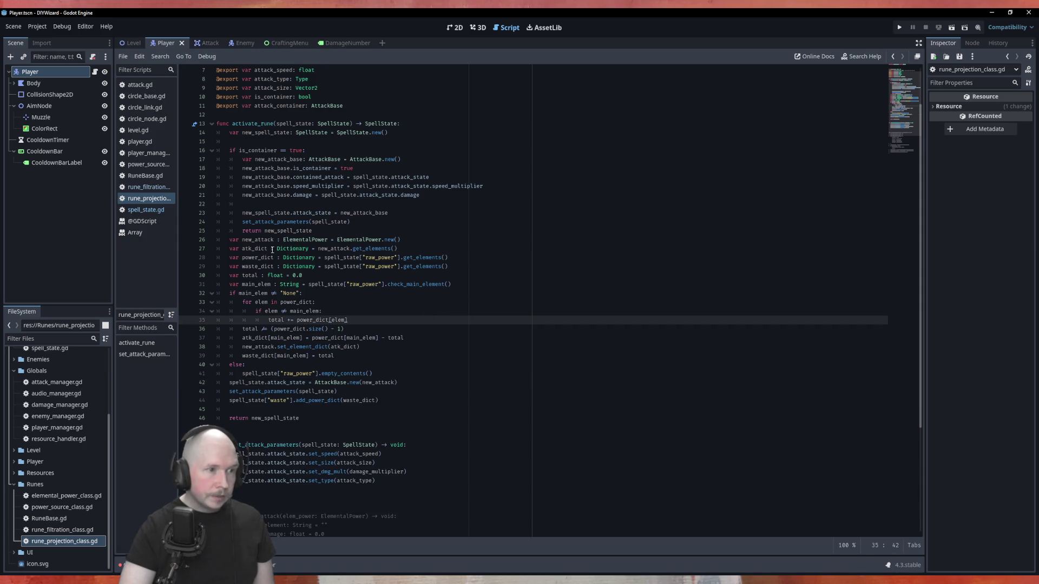
Step: Replace ["raw_power"] with .power on lines 28, 29 and 31, fixing the 'opwer' typo
left_click(402, 268)
key("BackSpace")
key("BackSpace")
key("BackSpace")
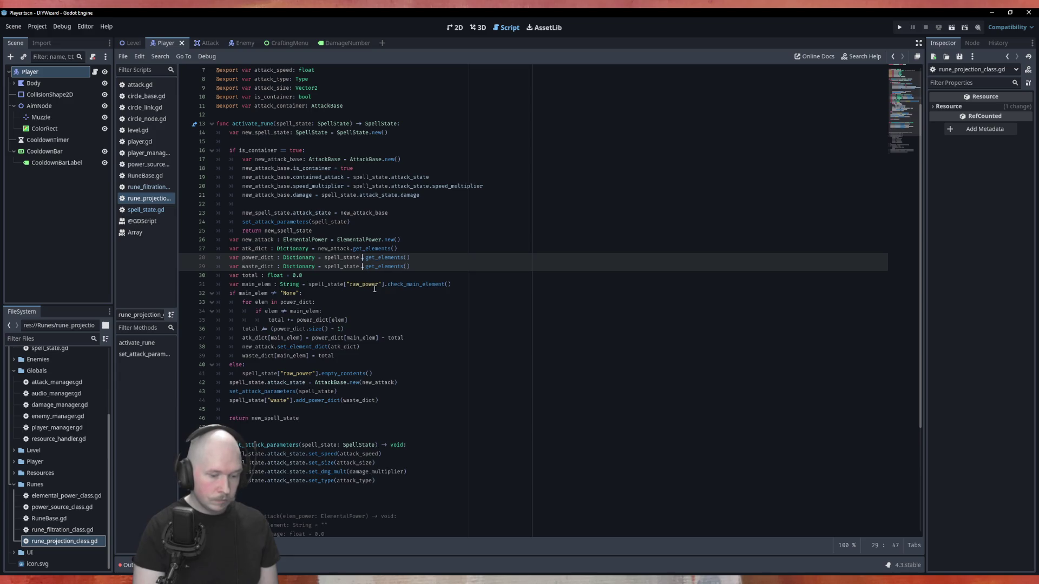
type("power.")
left_click_drag(360, 347, 389, 338)
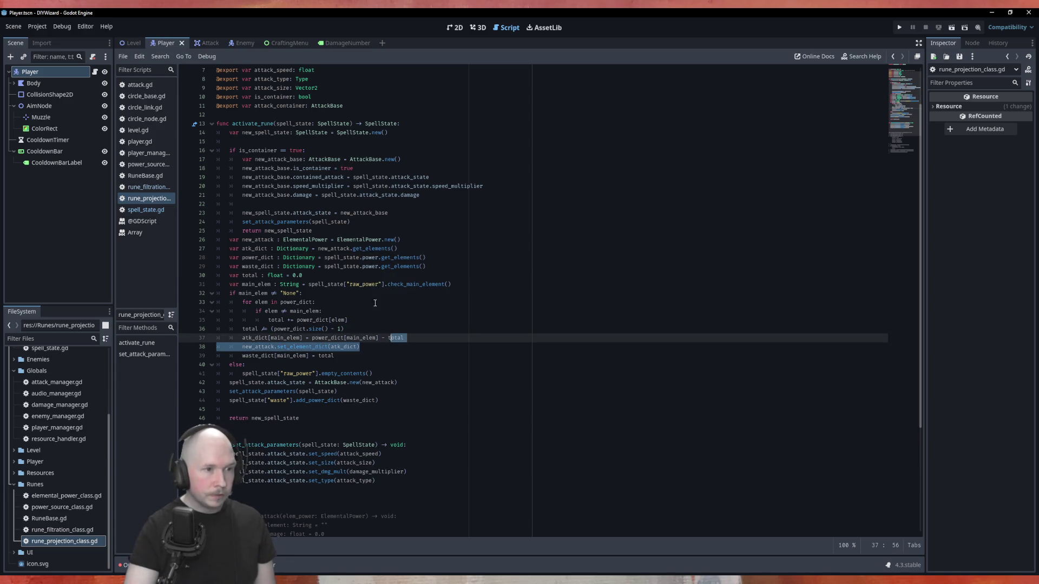
left_click_drag(384, 284, 343, 285)
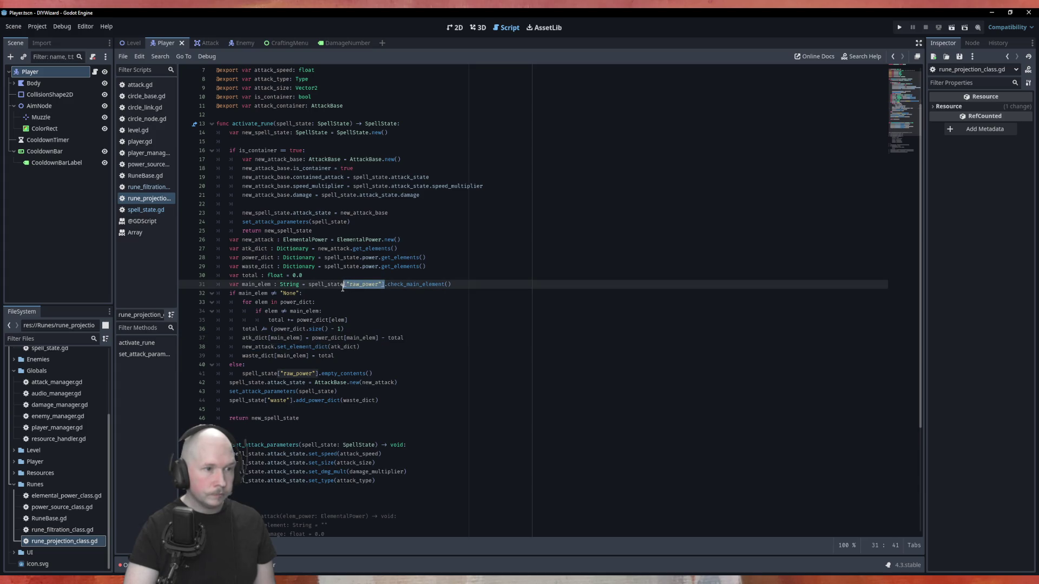
type(".opwer")
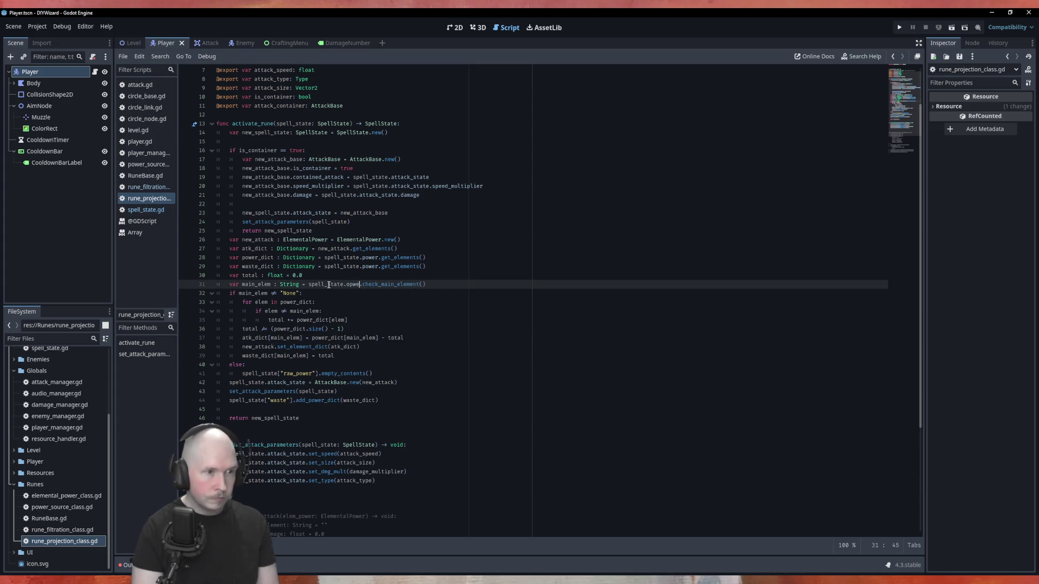
key("Left")
key("BackSpace")
key("Left")
type("p")
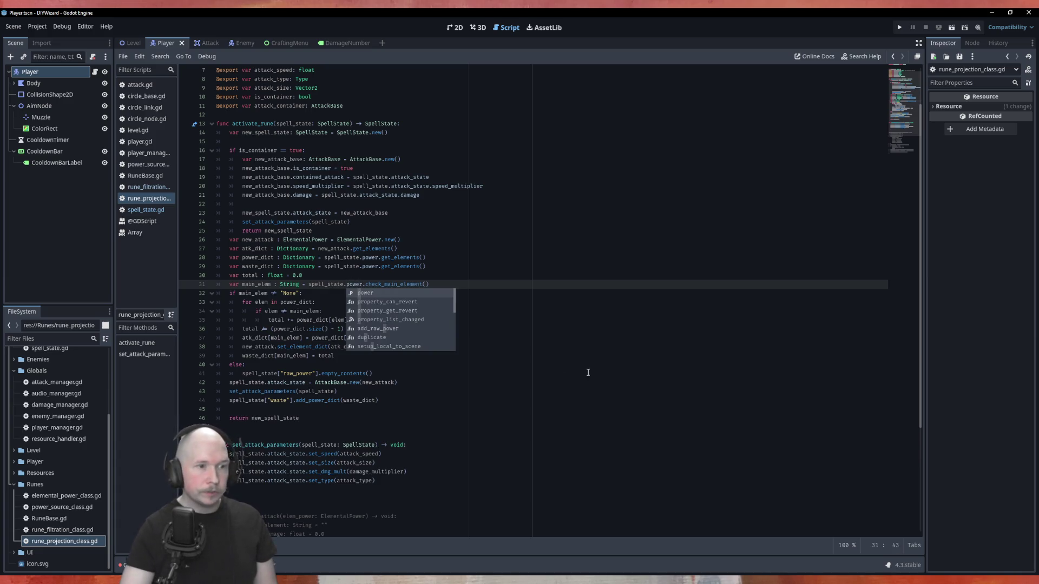
Step: Add two blank lines after the main_elem line for spacing
left_click(523, 274)
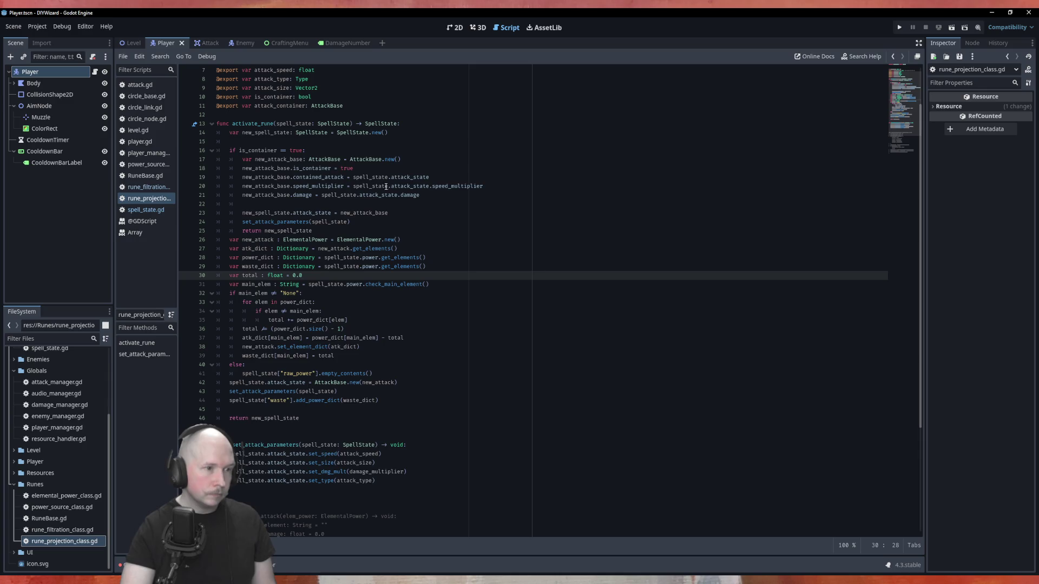
left_click(443, 289)
key("Return")
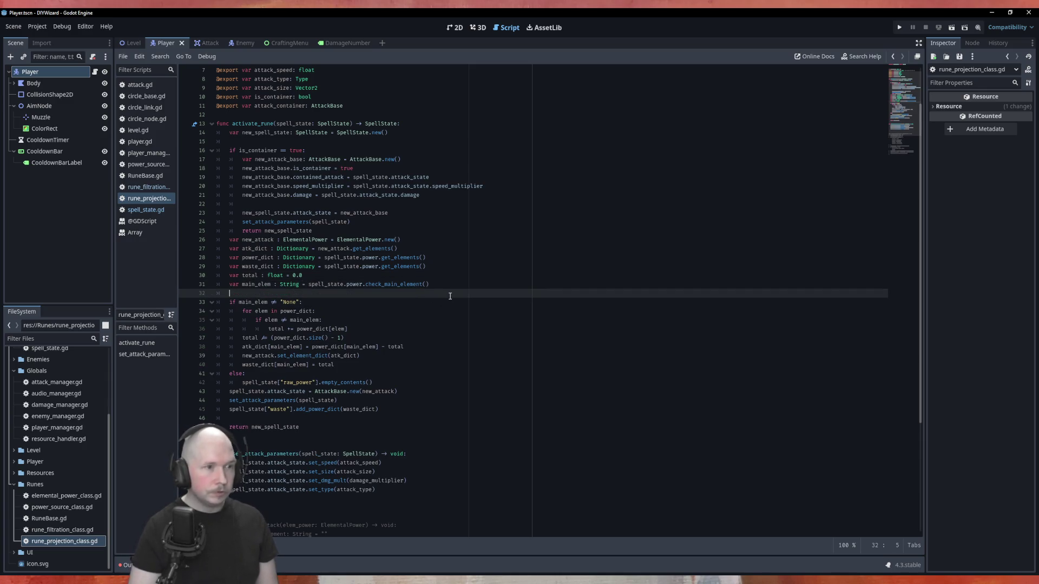
key("BackSpace")
key("Return")
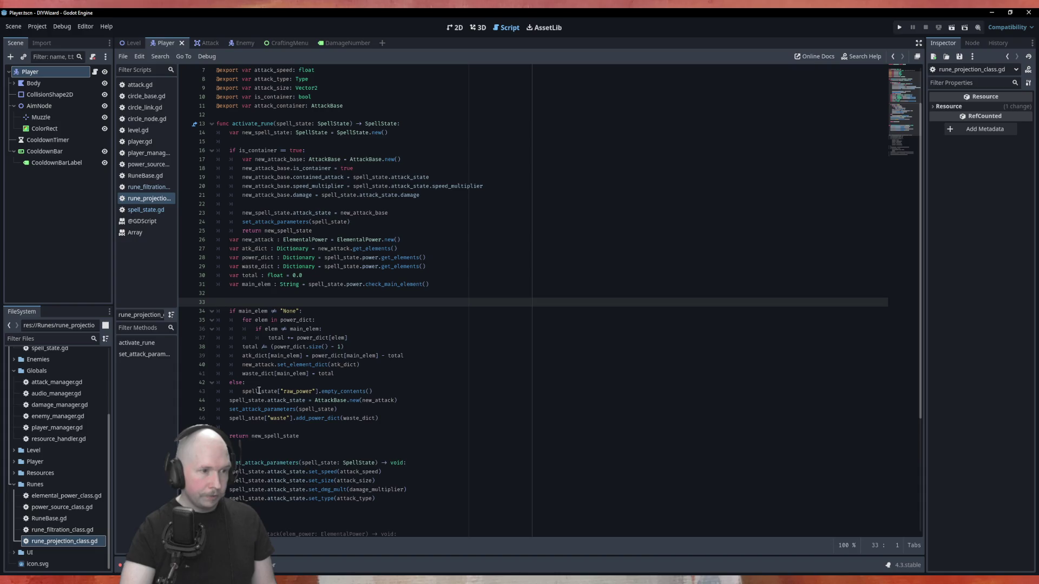
Step: Change line 43 to new_spell_state.power instead of spell_state["raw_power"]
left_click_drag(319, 391, 280, 393)
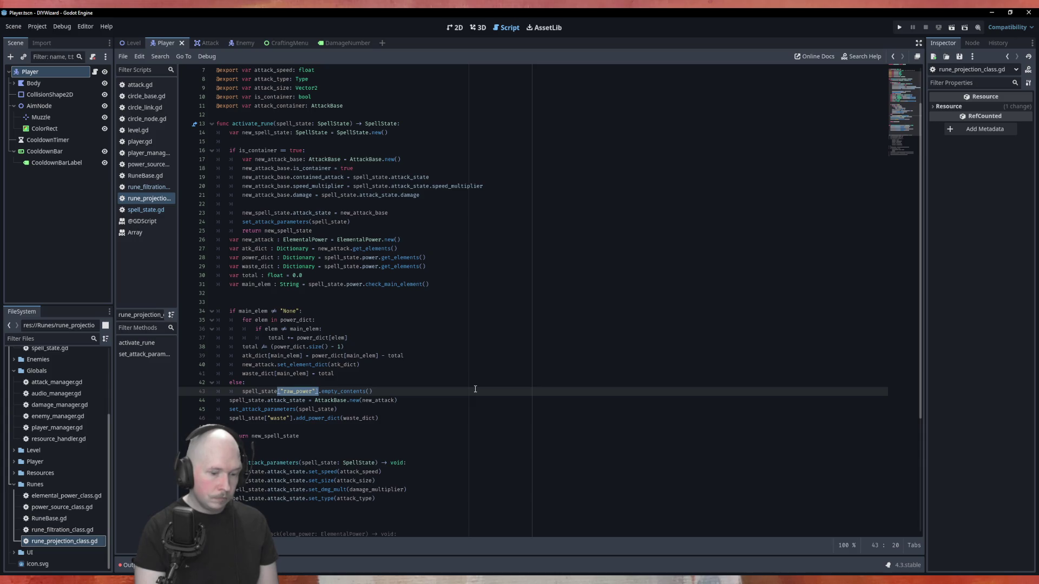
type(".po")
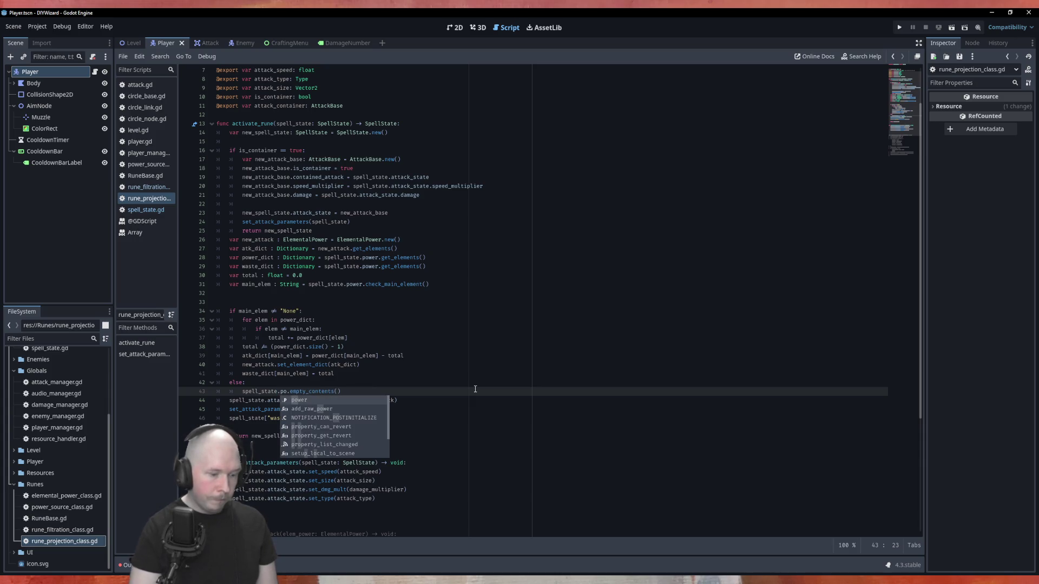
type("wer")
key("Left")
key("Left")
key("Left")
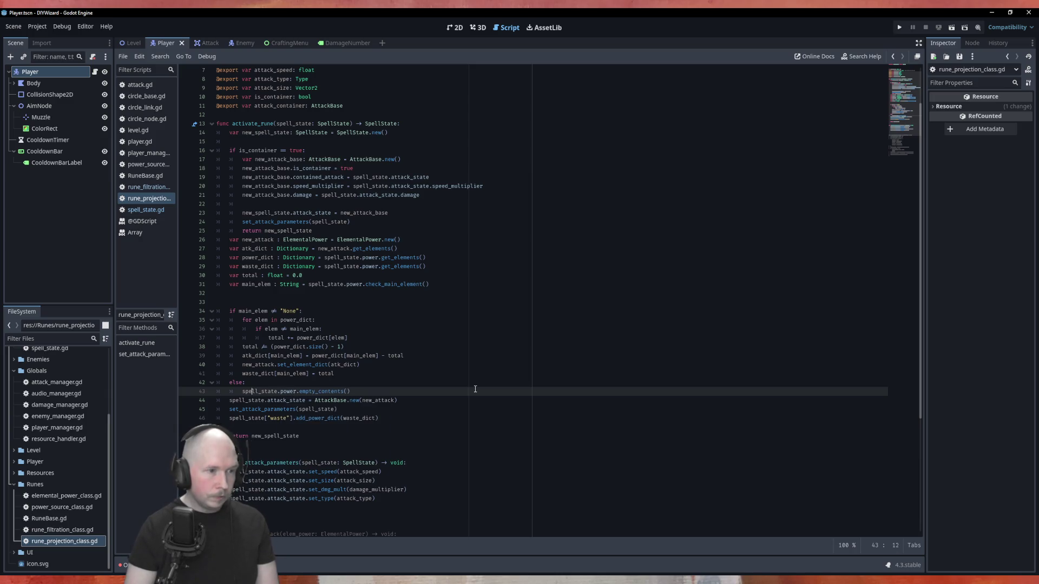
type("new_")
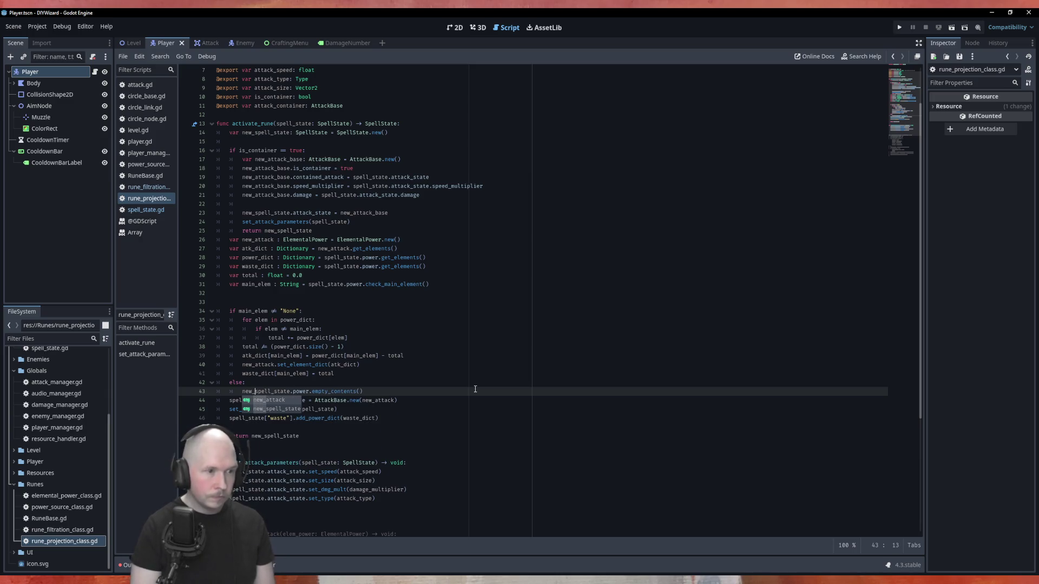
key("End")
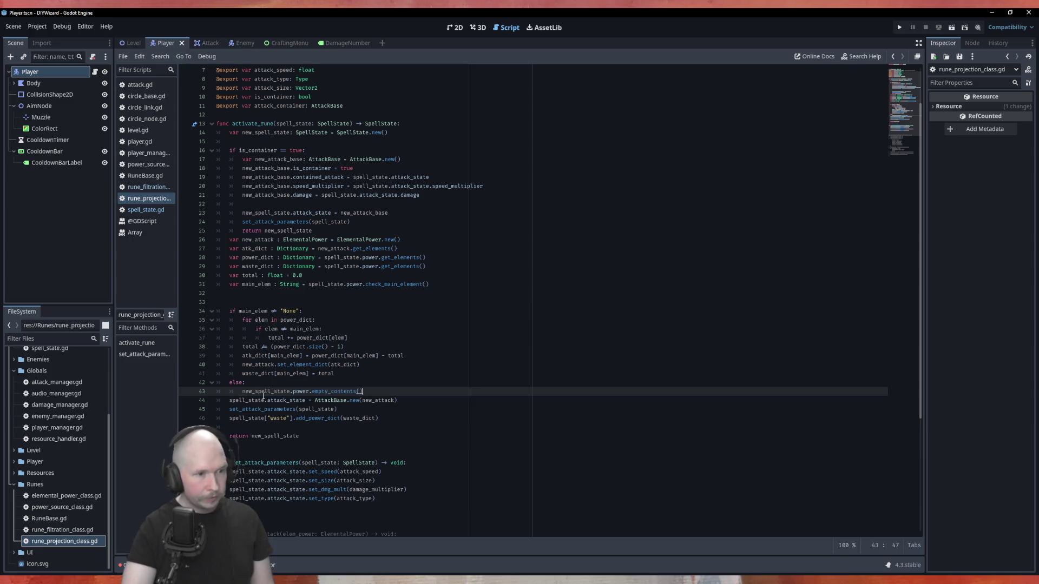
Step: Prefix spell_state with new_ on lines 44 and 46
left_click(231, 401)
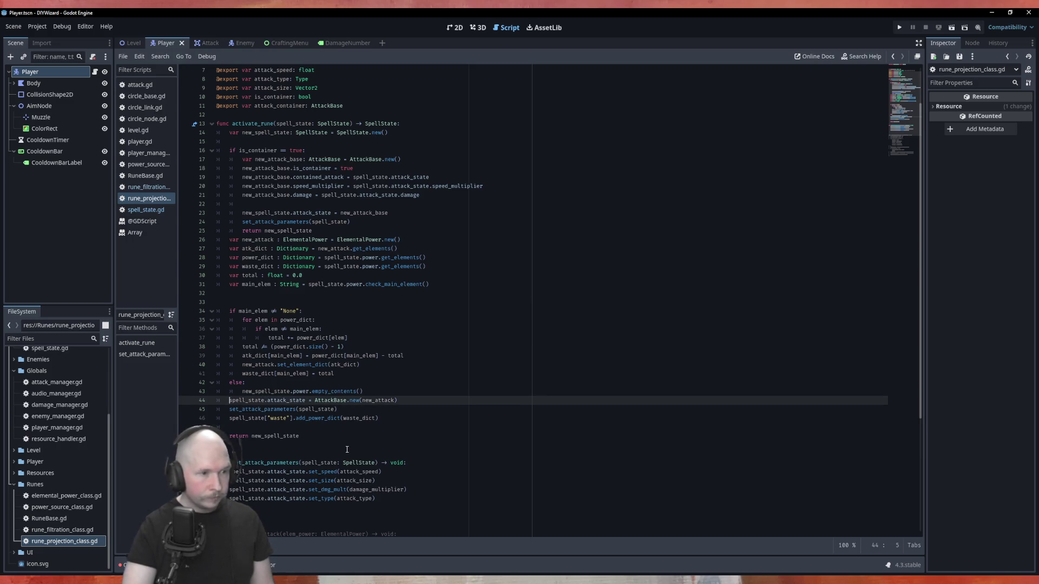
type("new_")
left_click(407, 372)
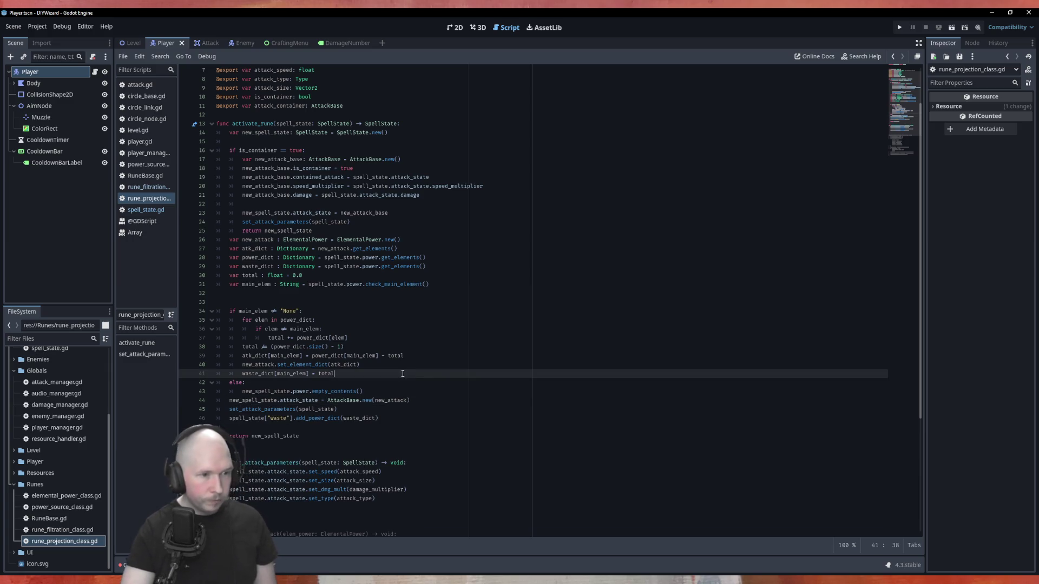
key("Down")
key("Down")
key("Down")
key("Home")
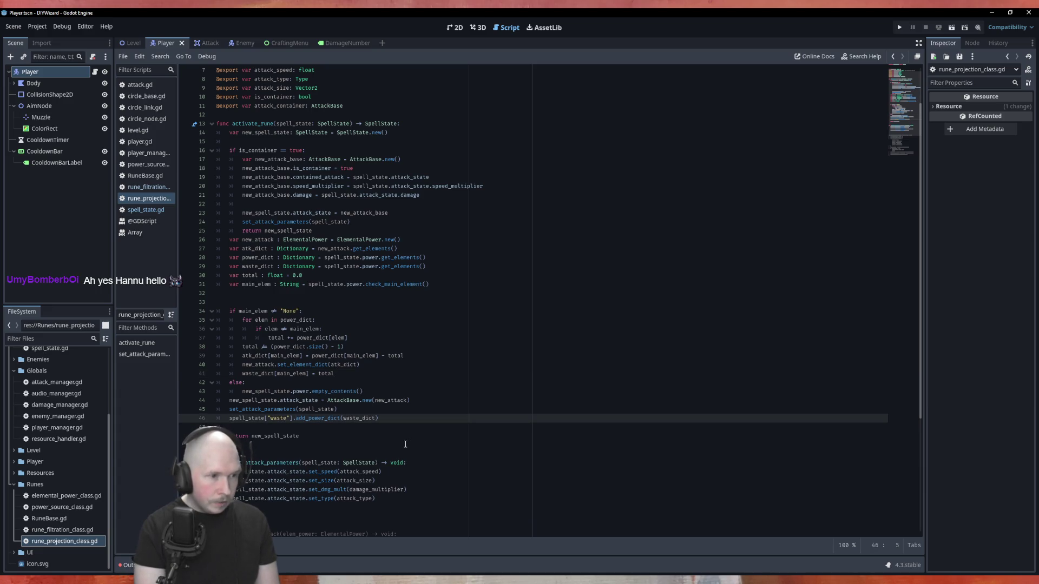
type("new_")
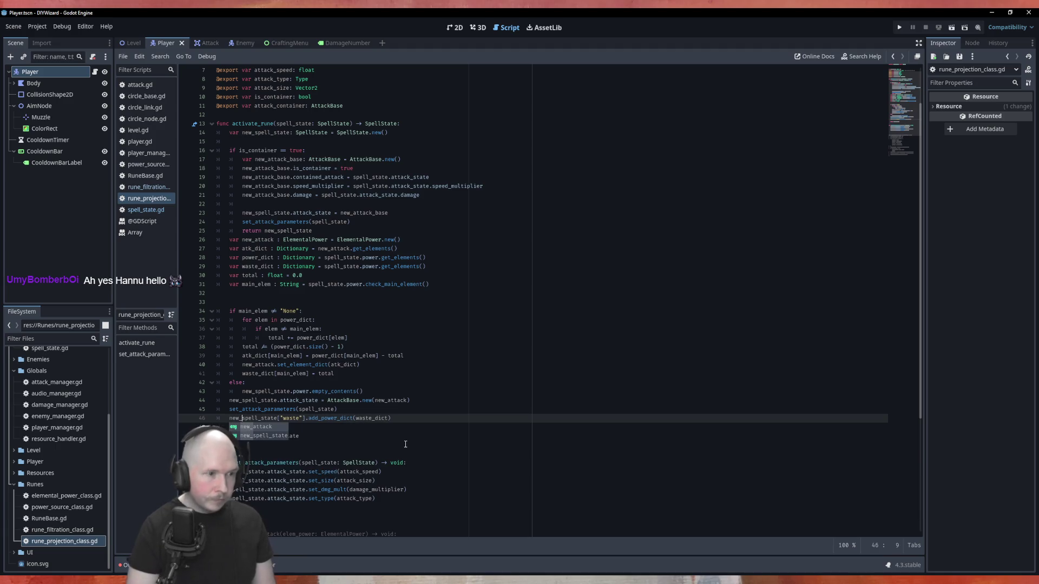
Step: Replace ["waste"] with .waste on line 46 and pass new_spell_state to set_attack_parameters
left_click_drag(307, 418, 280, 421)
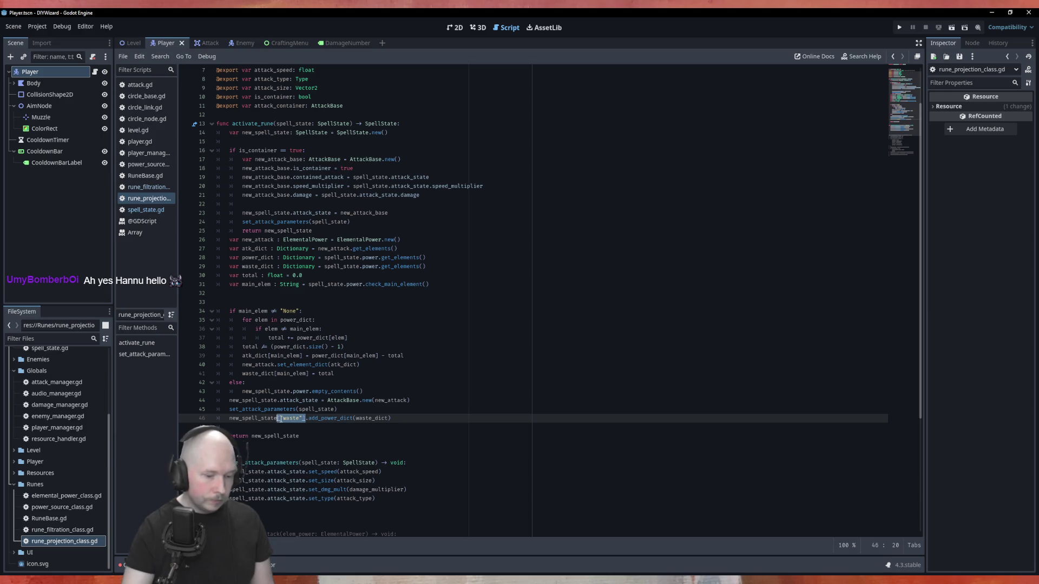
type(".waste")
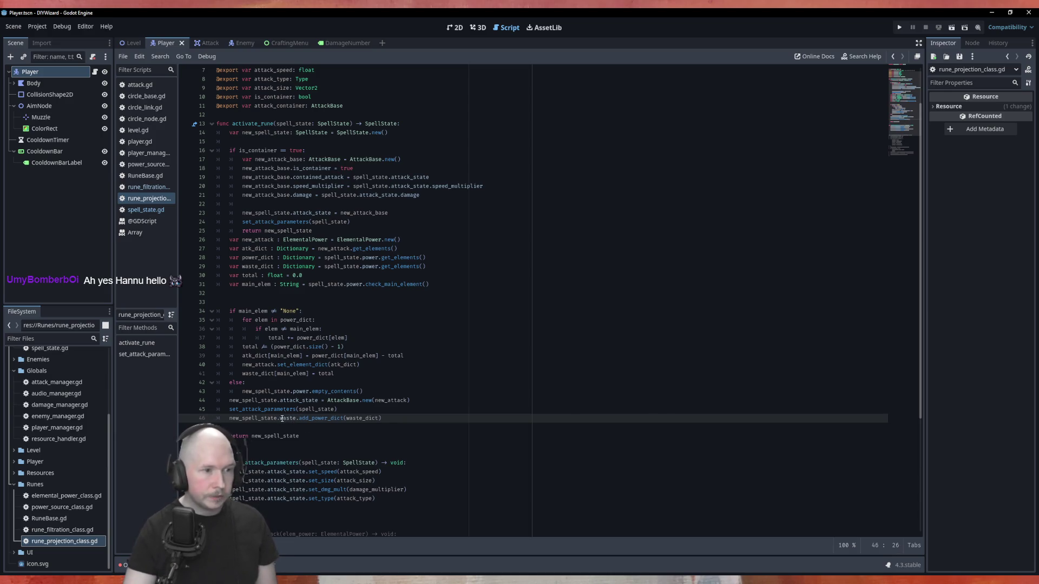
left_click(299, 409)
type("new_")
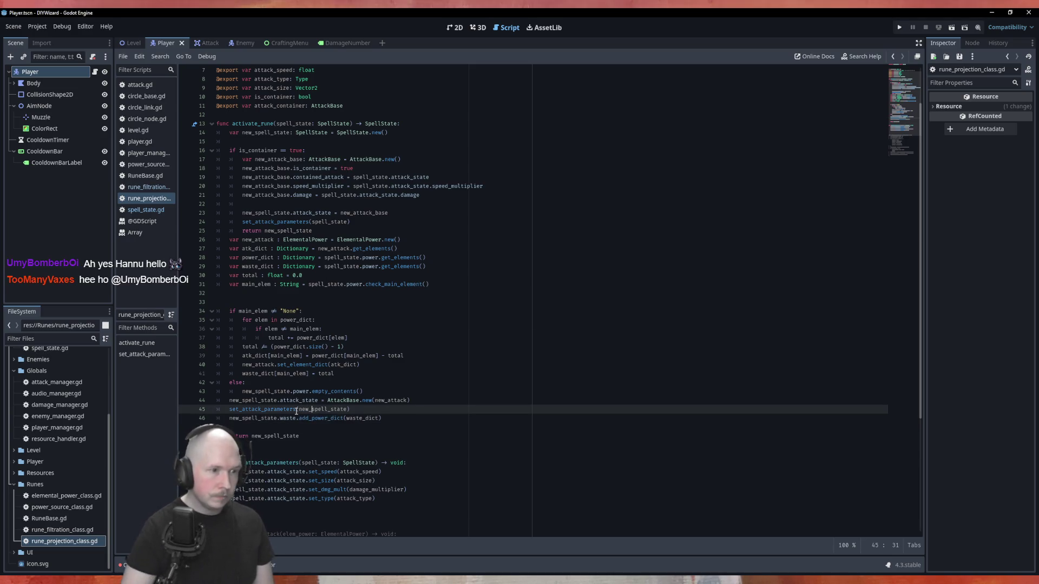
scroll(297, 411, "down", 4)
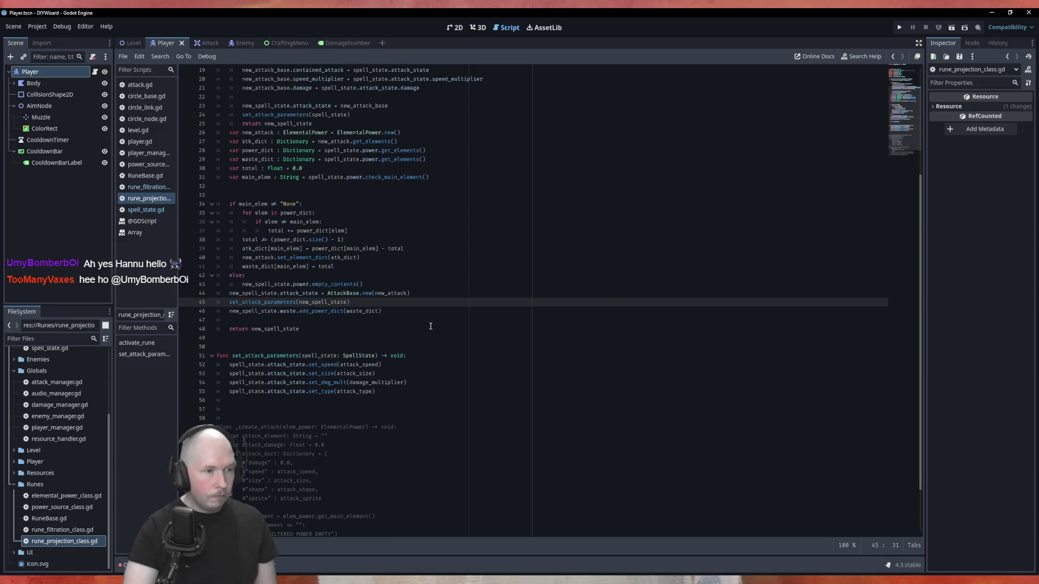
Step: Review activate_rune's is_container, atk_dict and ElementalPower lines, then switch to spell_state.gd
scroll(431, 327, "up", 6)
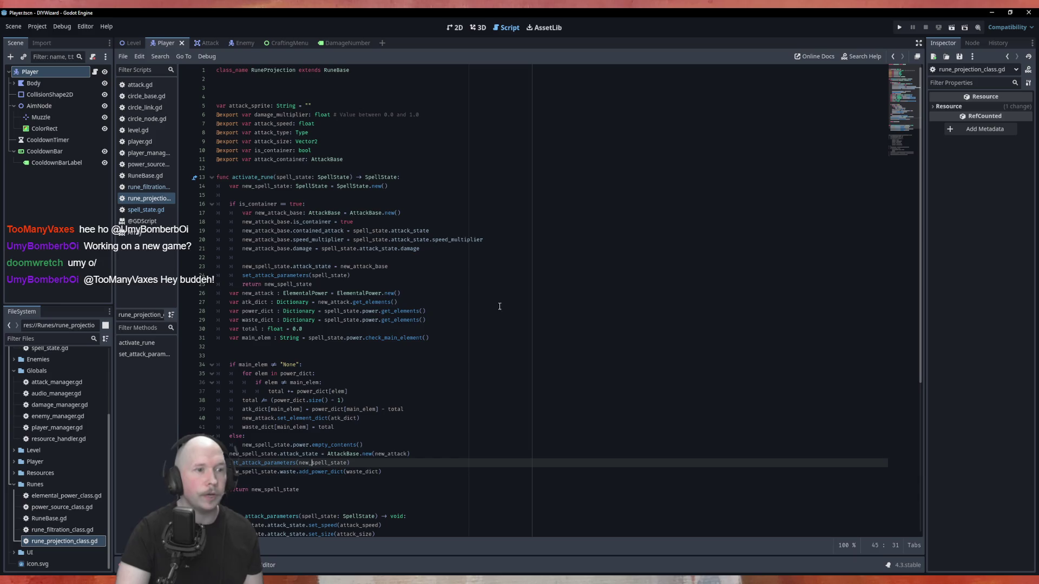
scroll(500, 306, "down", 5)
scroll(467, 333, "up", 5)
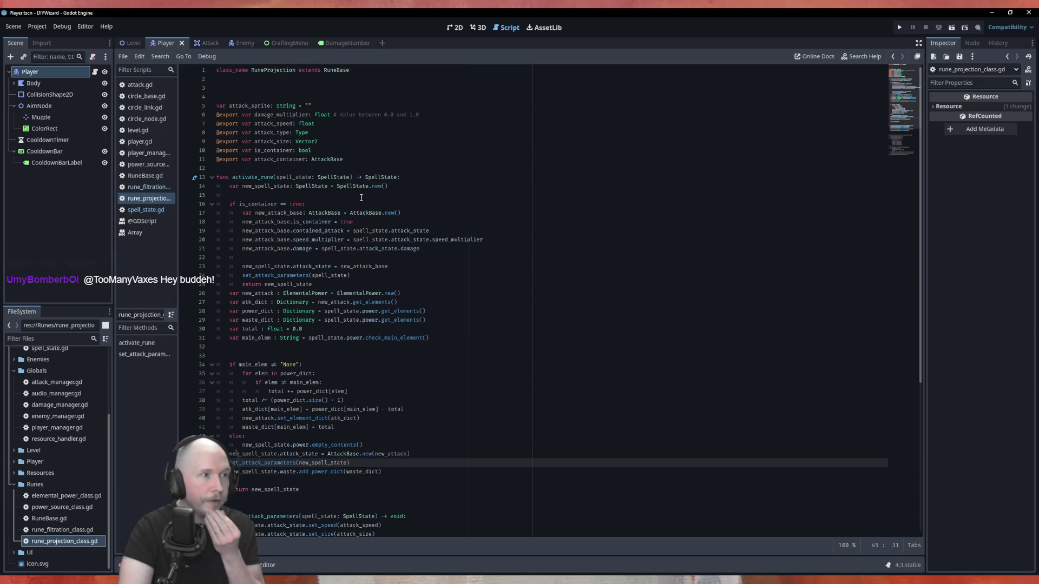
left_click(471, 202)
scroll(422, 426, "down", 8)
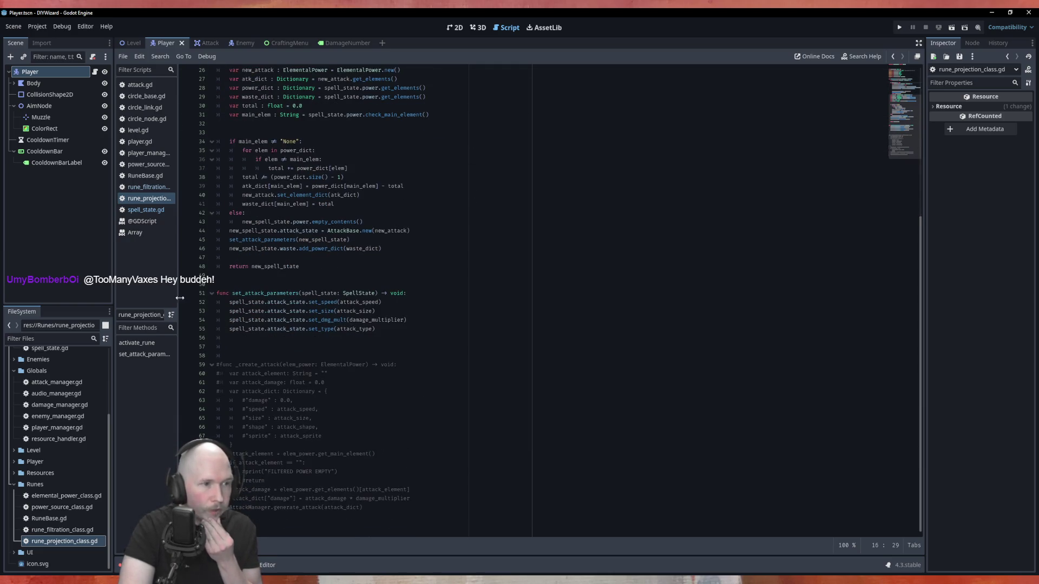
scroll(355, 317, "up", 8)
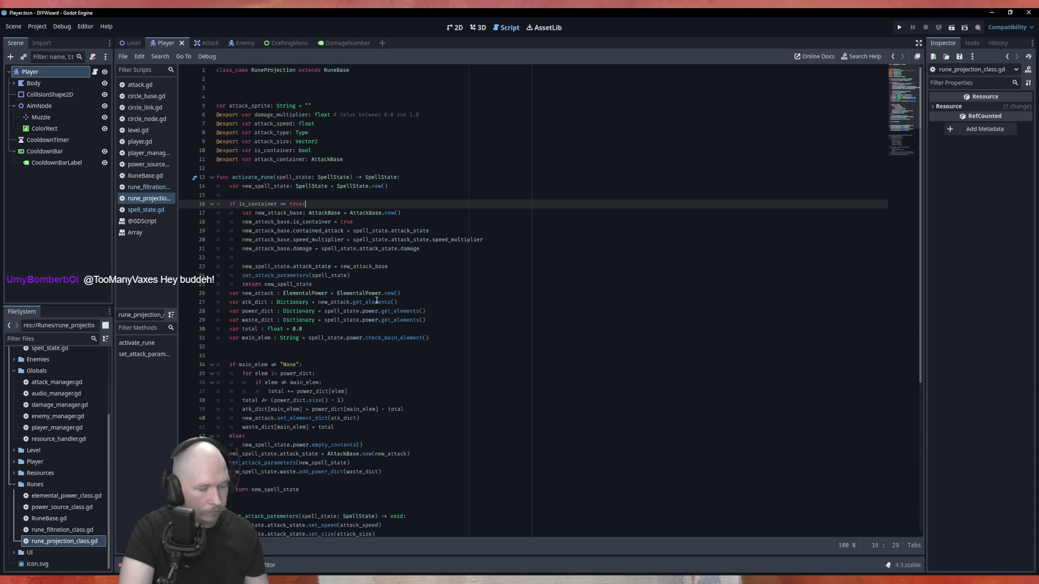
key("super")
left_click(377, 302)
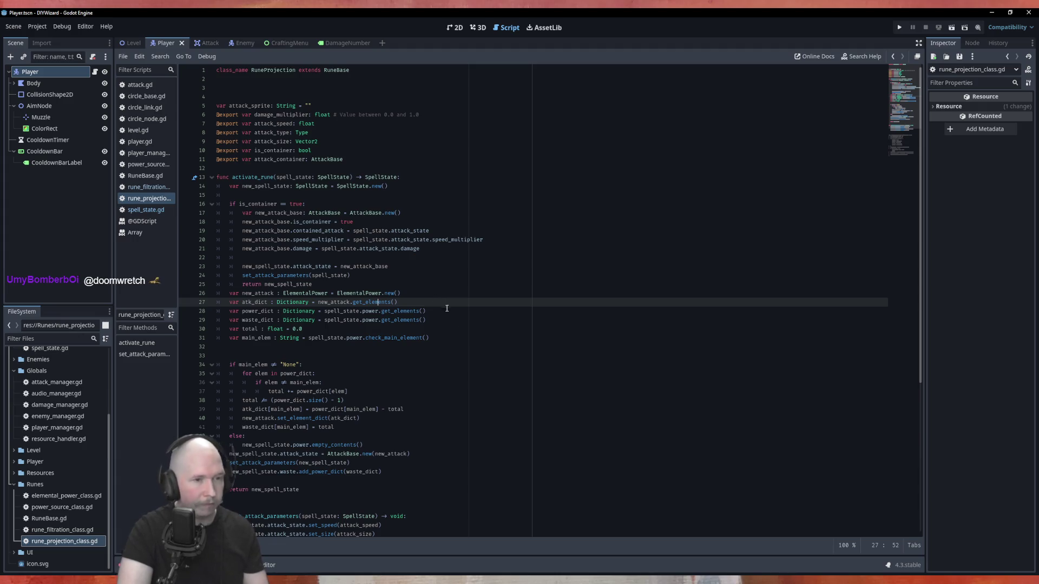
left_click(475, 296)
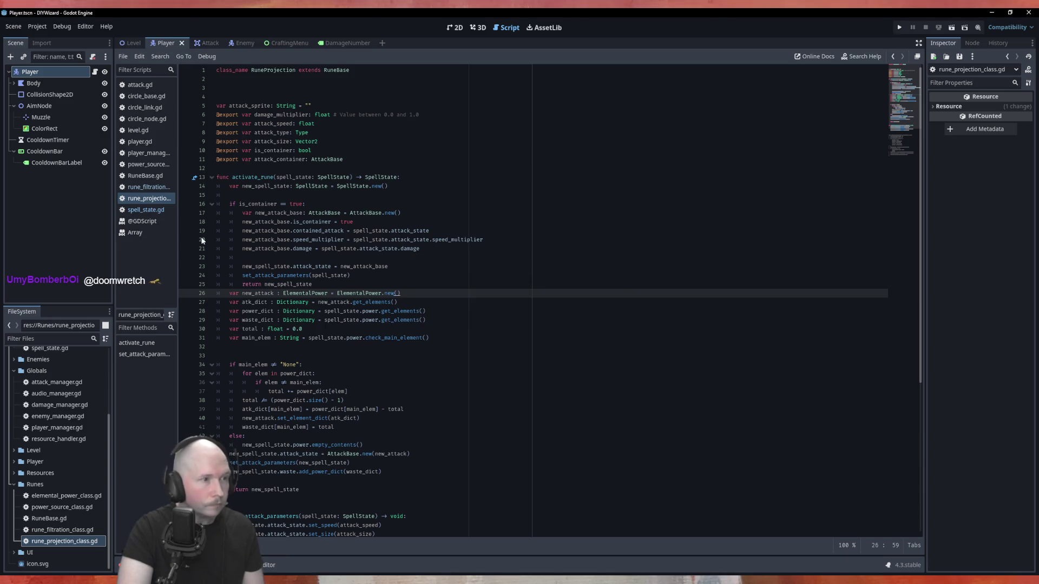
left_click(147, 212)
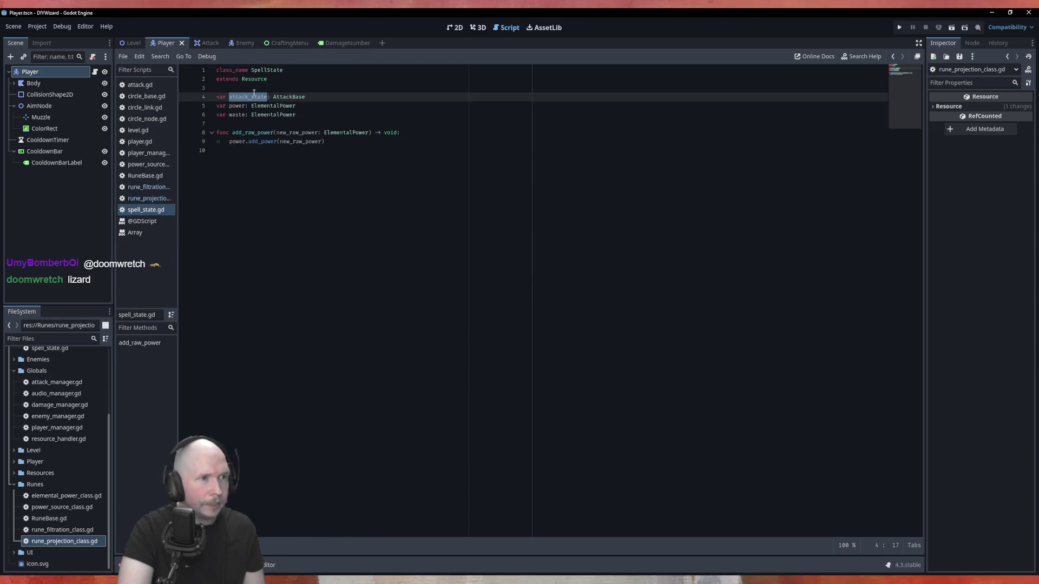
Step: Clear the attack_state selection and switch to circle_base.gd, checking the create_circle area
left_click(300, 105)
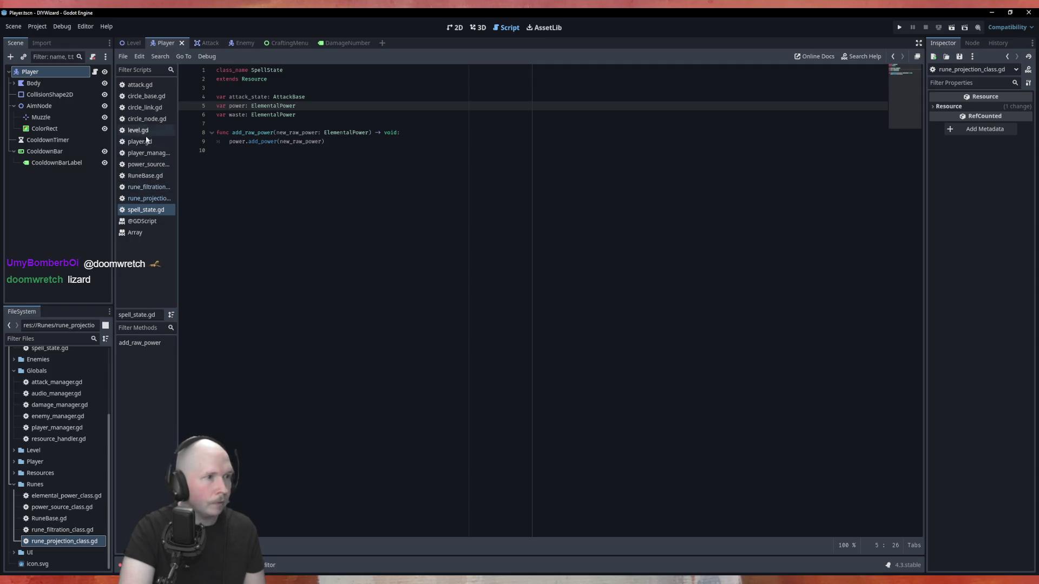
left_click(146, 96)
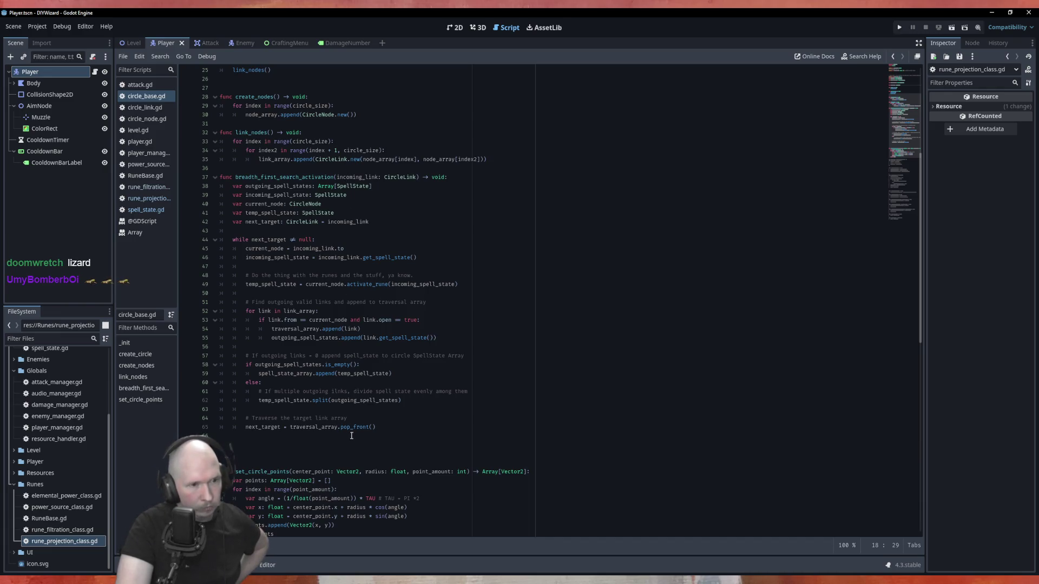
scroll(354, 431, "down", 8)
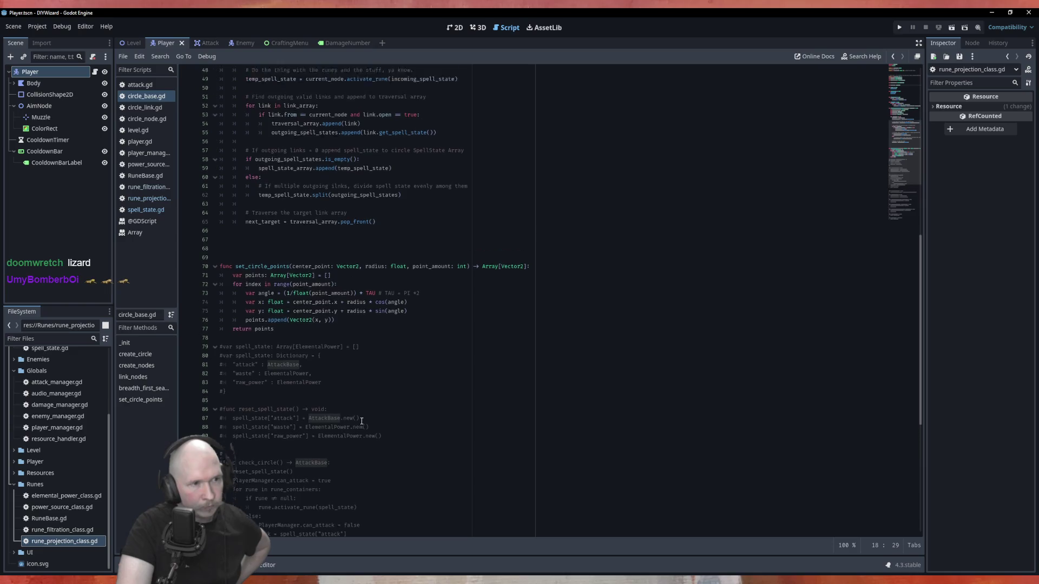
scroll(361, 421, "up", 14)
left_click(390, 247)
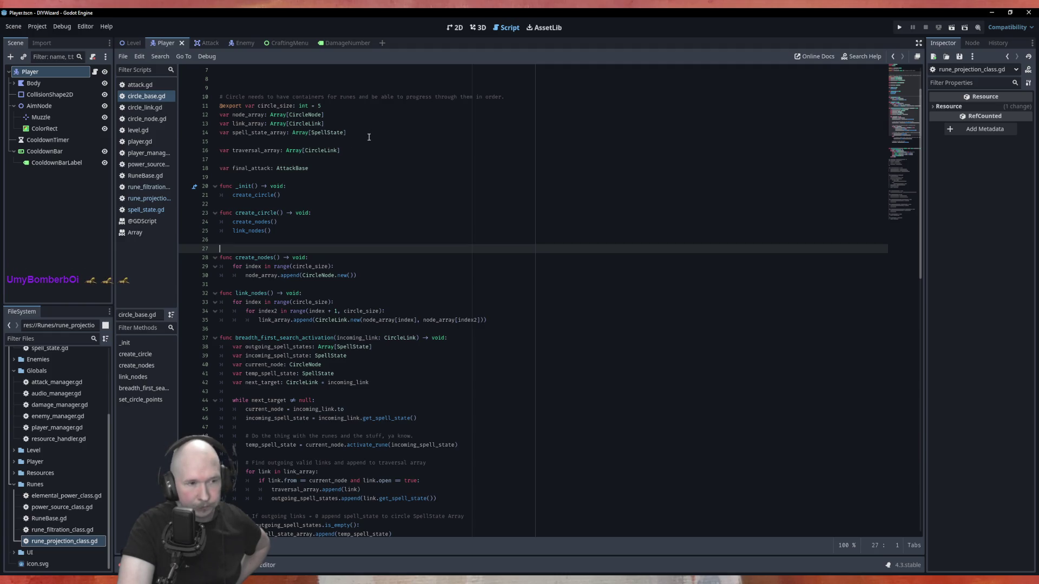
Step: Scroll through breadth_first_search_activation, checking the link_nodes header and spell_state_array append
scroll(367, 143, "down", 2)
scroll(367, 143, "down", 3)
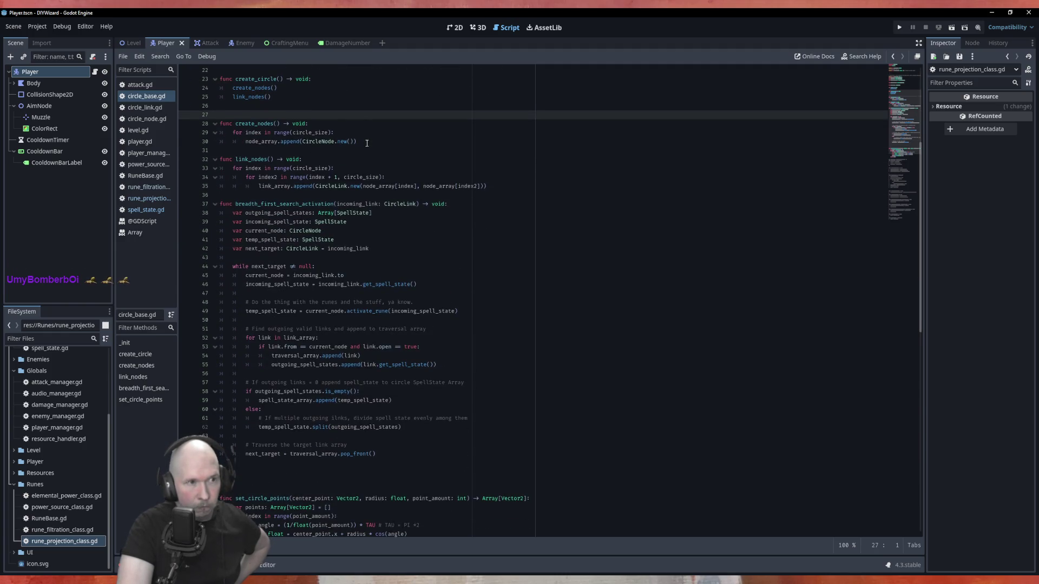
scroll(367, 142, "up", 7)
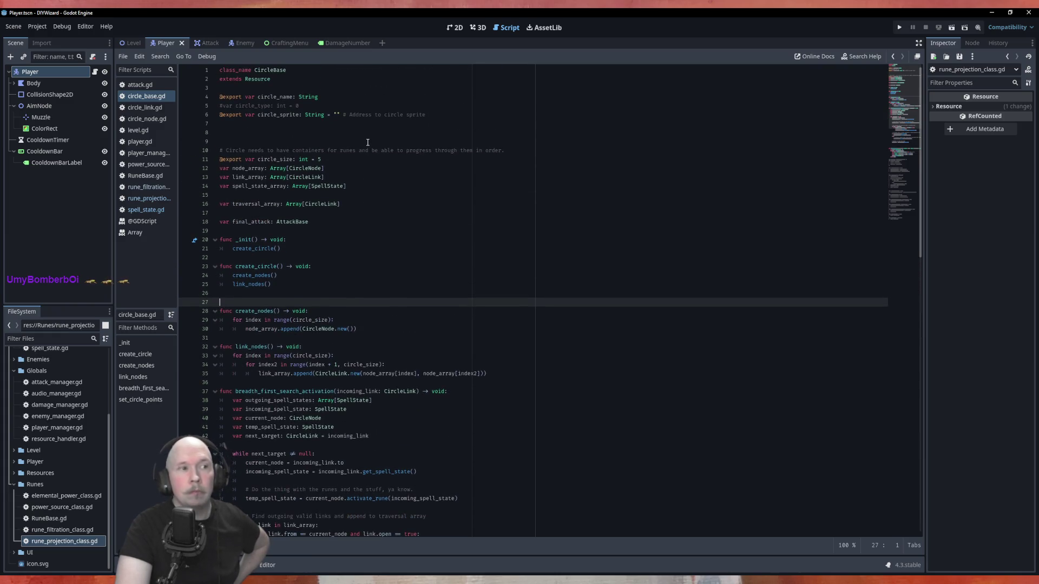
scroll(441, 249, "down", 4)
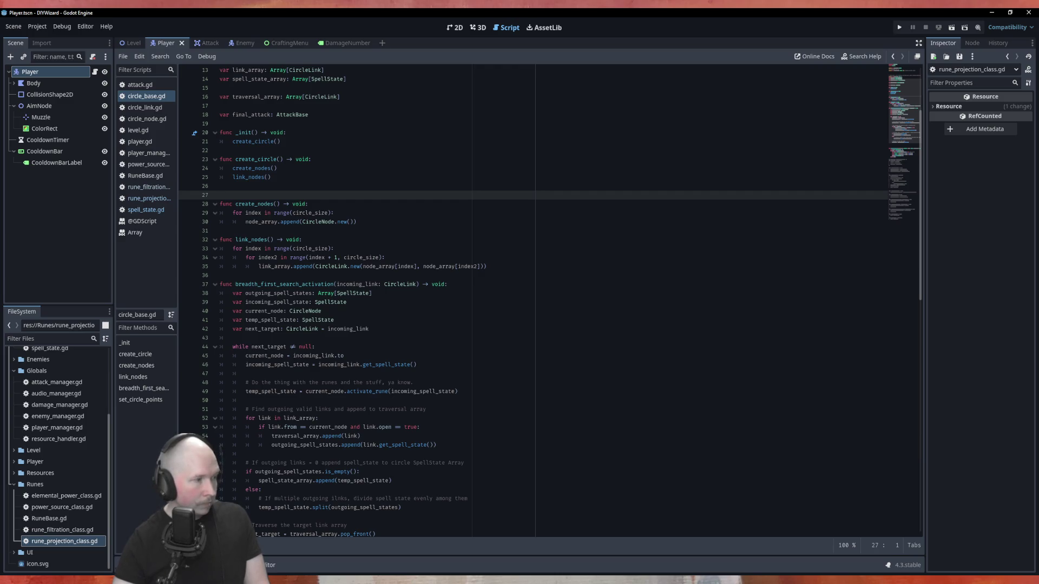
left_click(546, 241)
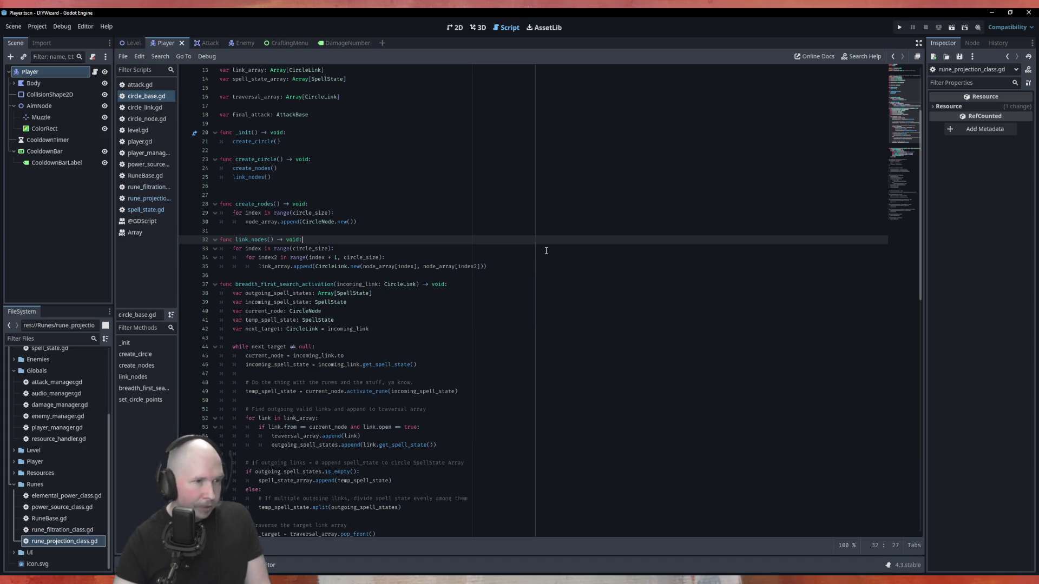
scroll(468, 282, "down", 5)
scroll(468, 282, "down", 1)
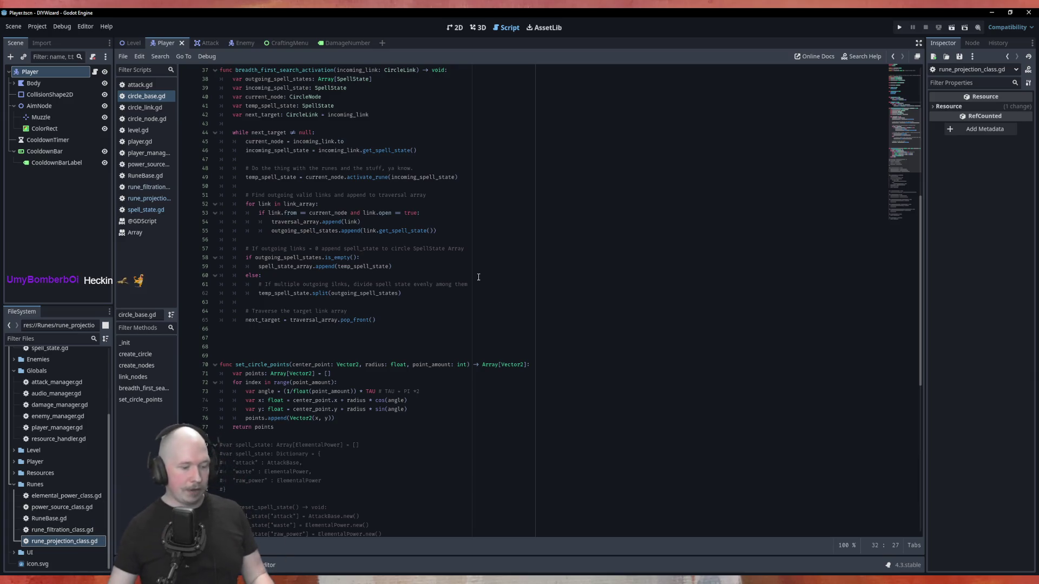
left_click(516, 268)
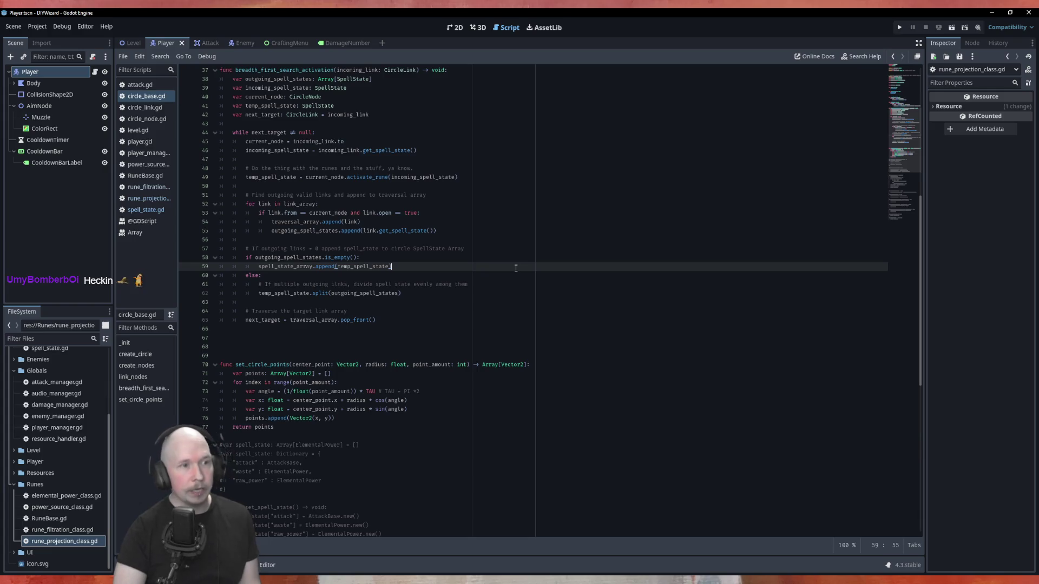
Step: Save circle_base.gd with Ctrl+S and scroll through it, reviewing the exported fields and arrays
scroll(534, 301, "up", 4)
key("ctrl+s")
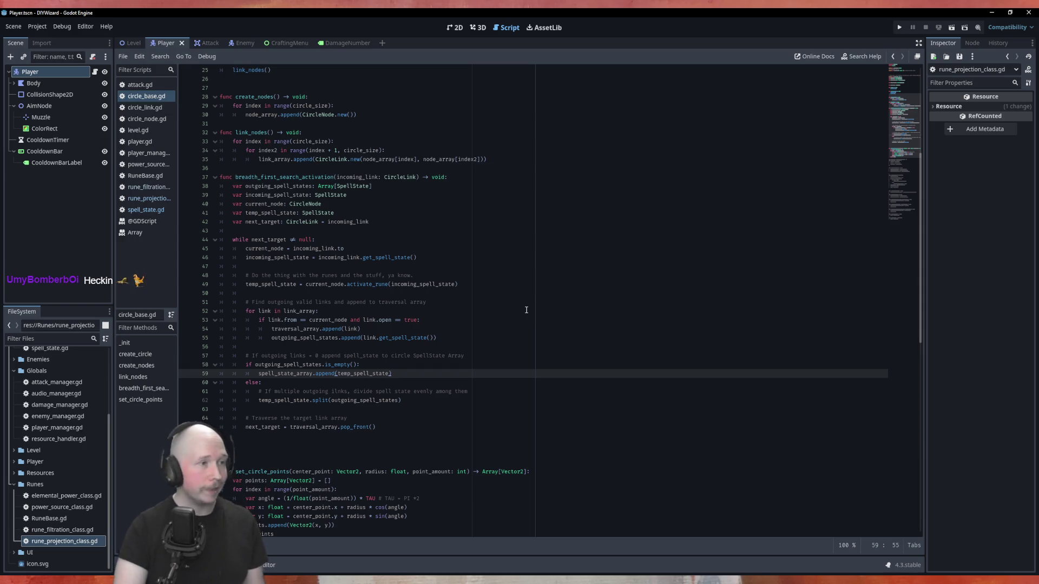
scroll(520, 298, "up", 6)
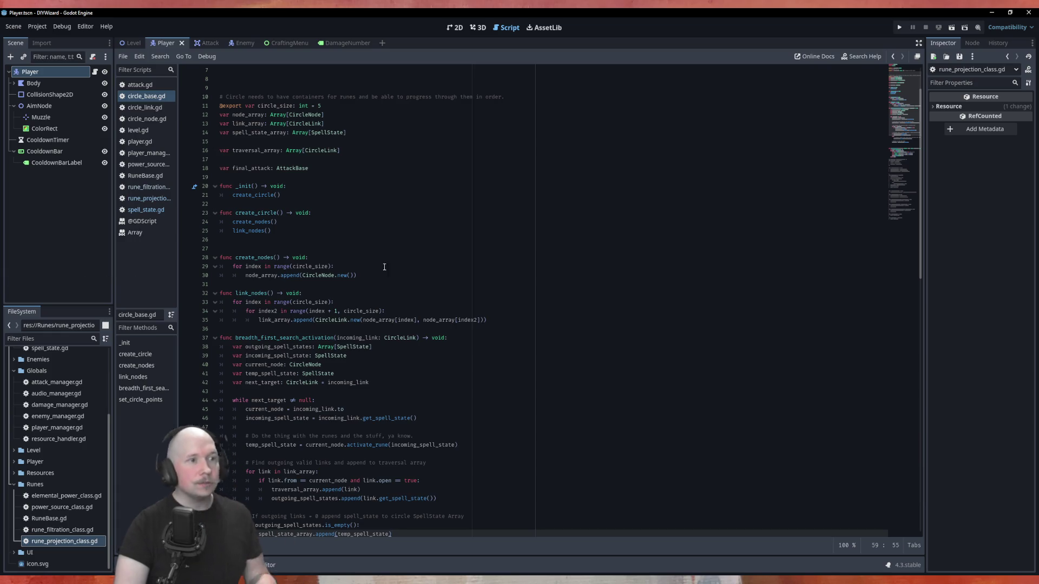
scroll(325, 147, "up", 2)
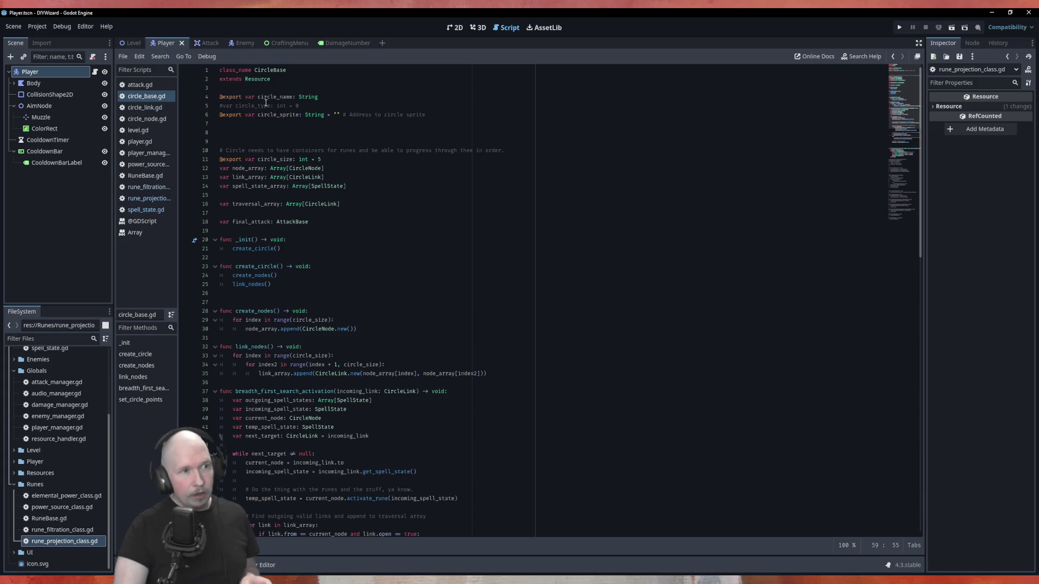
scroll(499, 239, "down", 10)
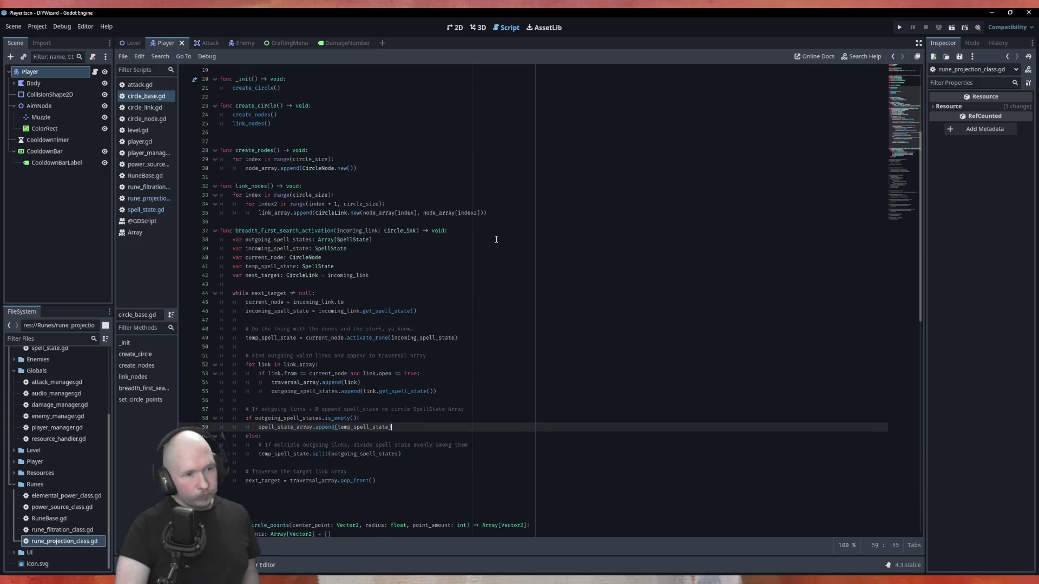
scroll(499, 239, "down", 5)
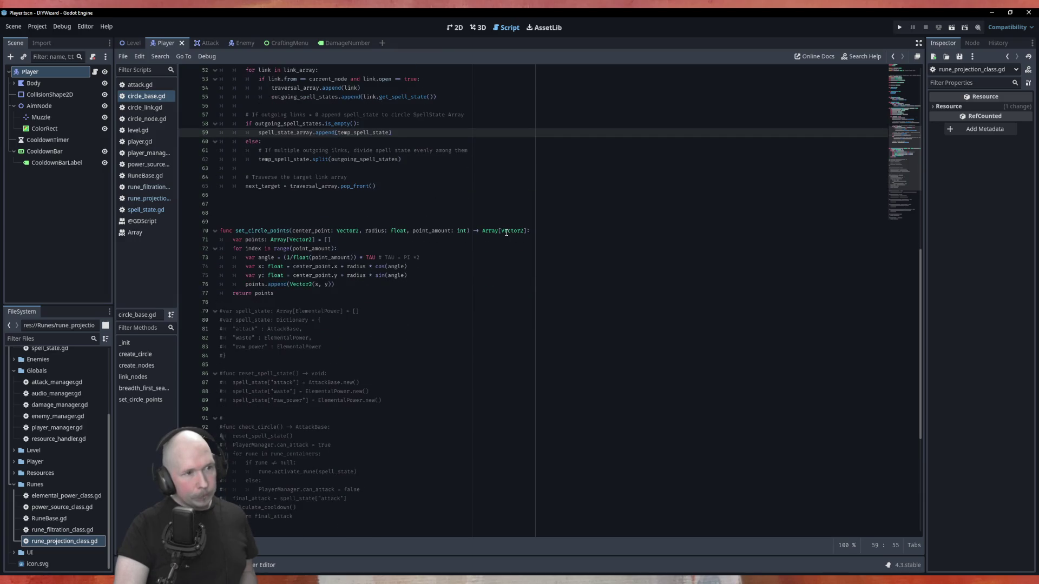
scroll(506, 233, "down", 8)
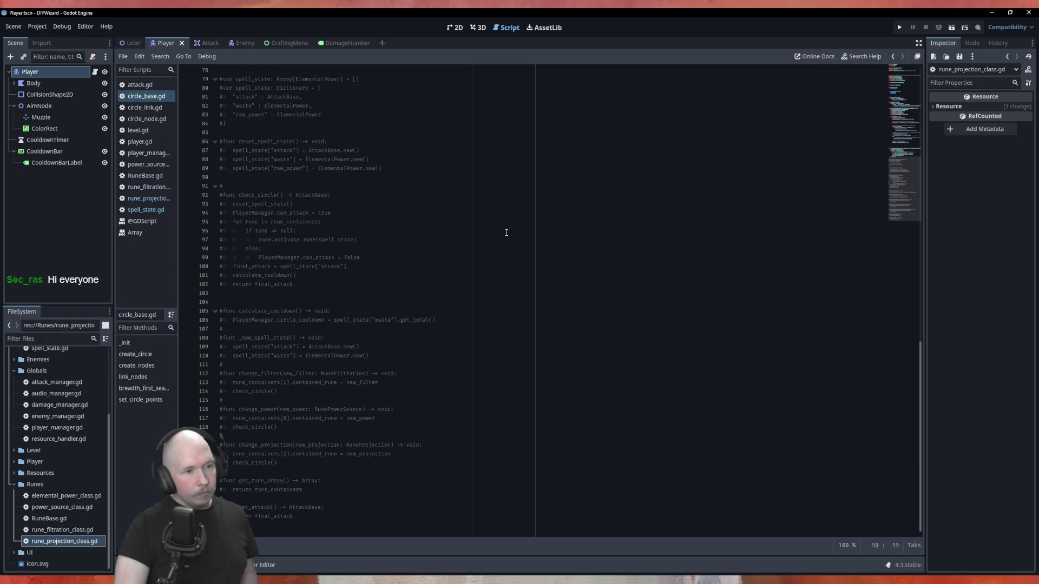
scroll(507, 232, "up", 18)
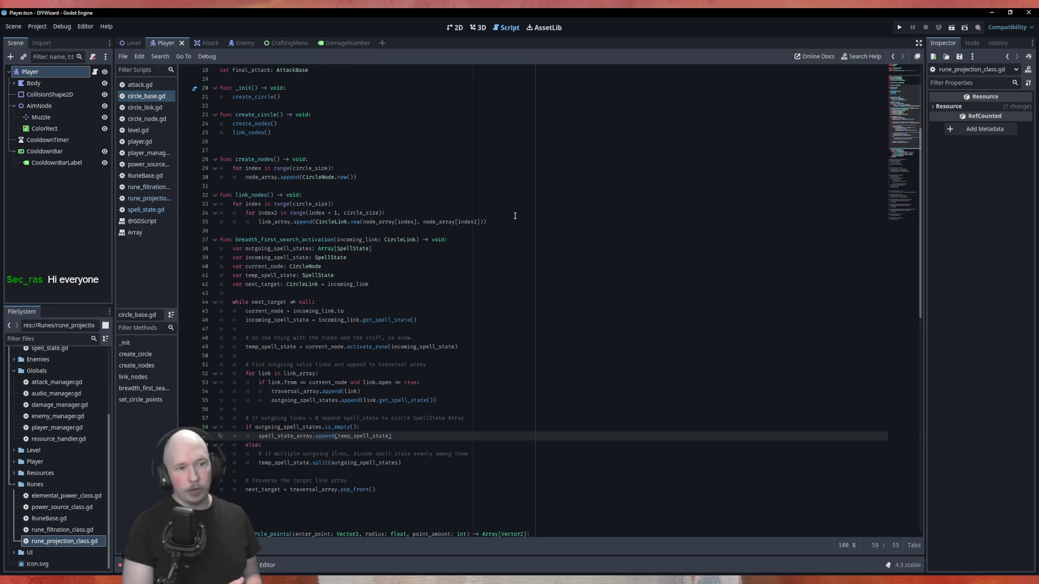
scroll(361, 367, "down", 5)
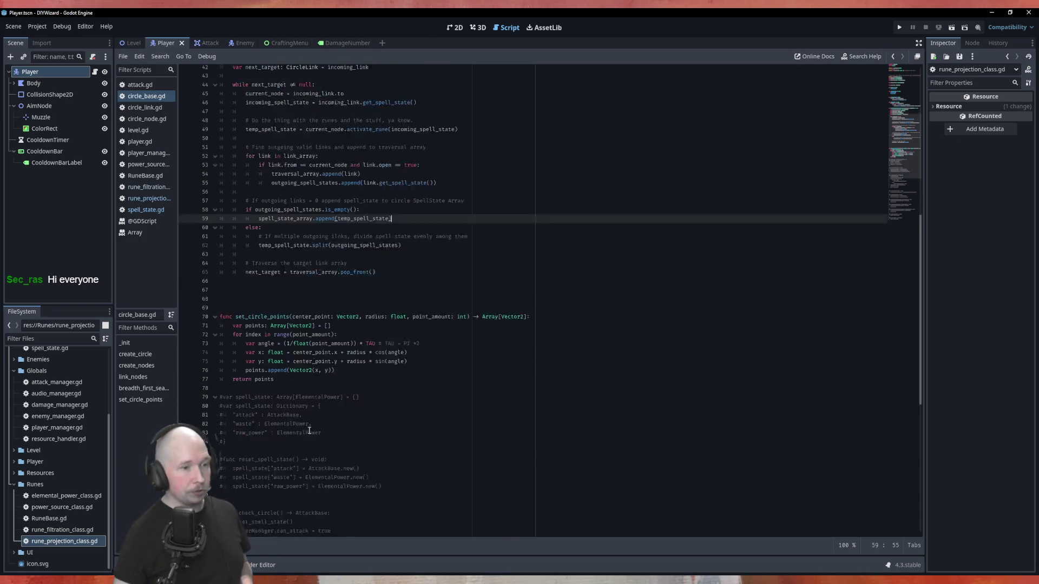
scroll(413, 302, "up", 8)
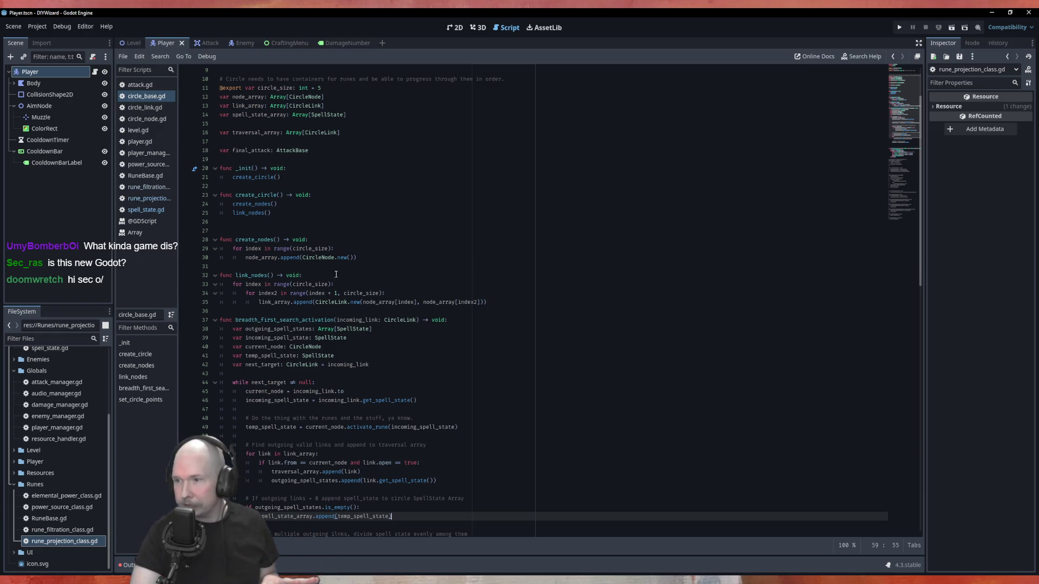
scroll(368, 374, "down", 3)
scroll(400, 357, "up", 3)
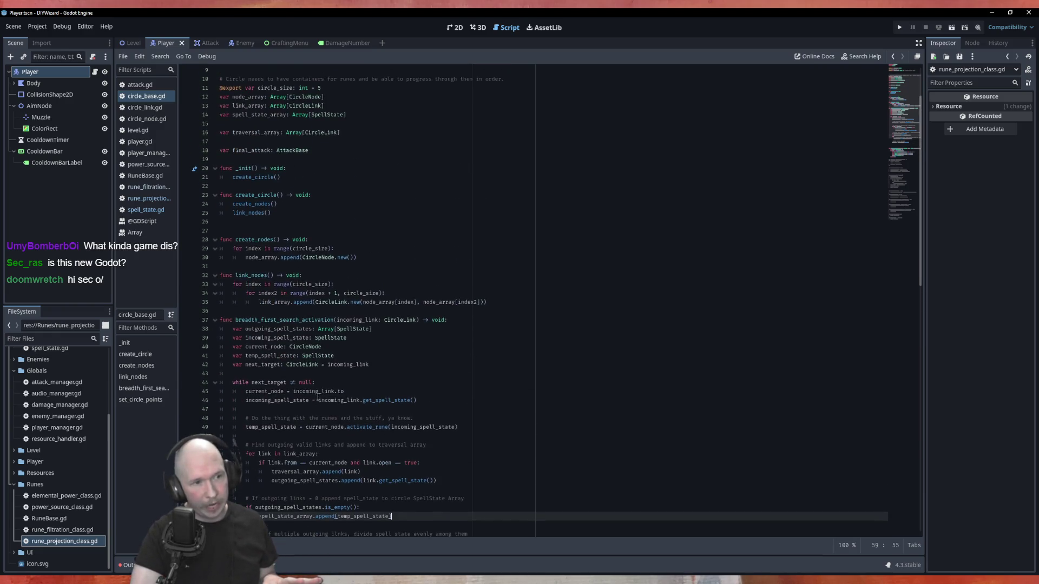
scroll(405, 303, "up", 2)
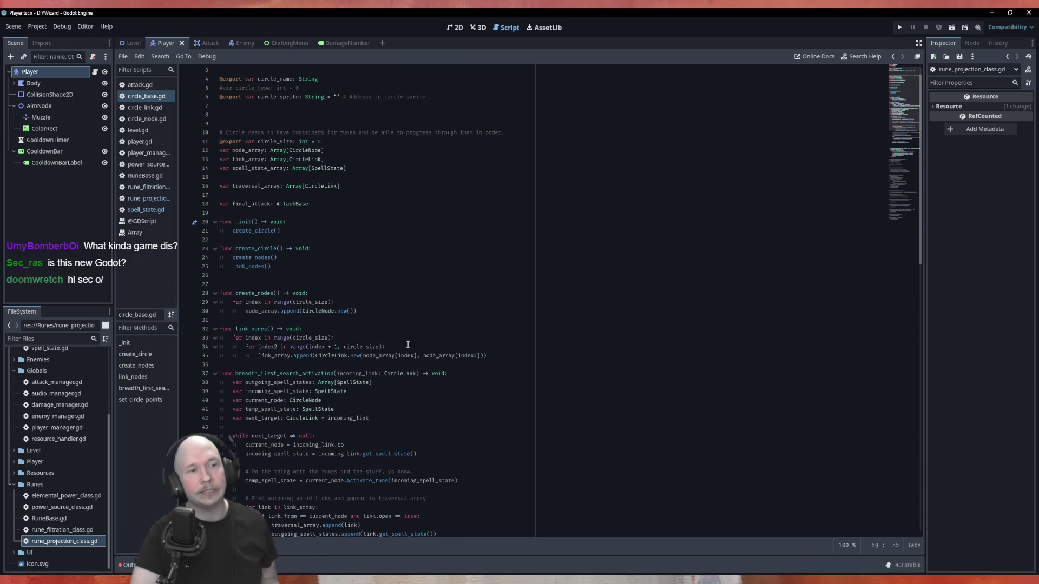